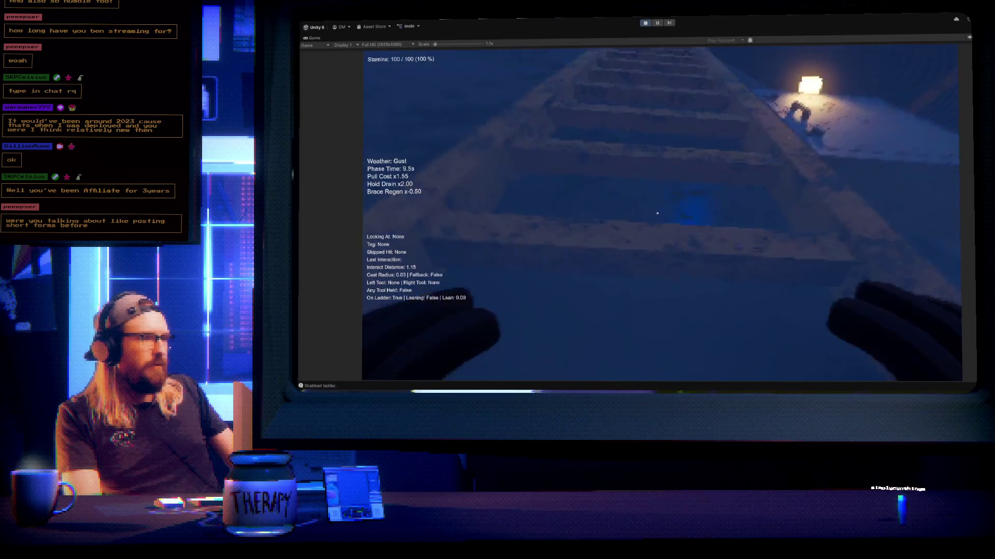
# Climb the ladder with right and left hand pulls, then hop off onto the tower platform
pyautogui.rightClick(657, 214)
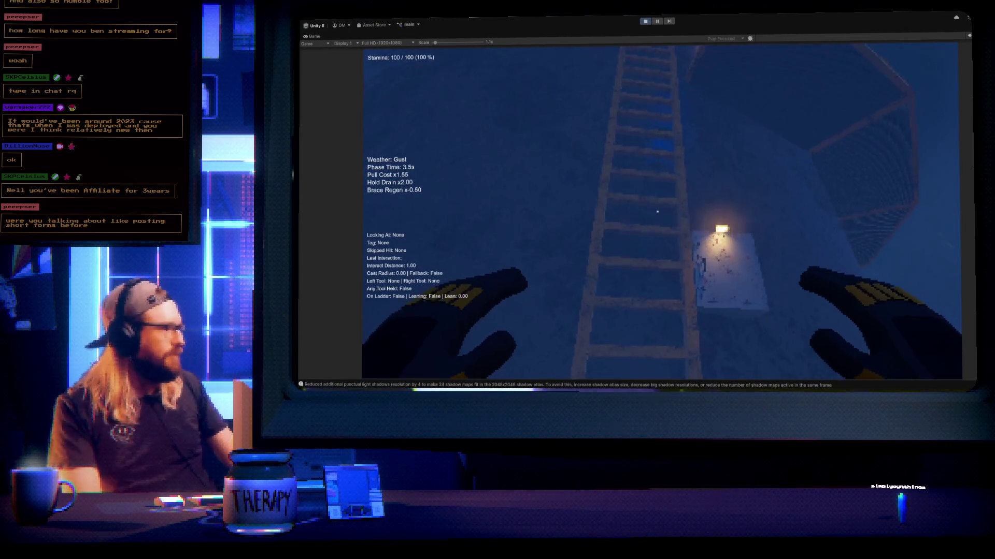
pyautogui.press('e')
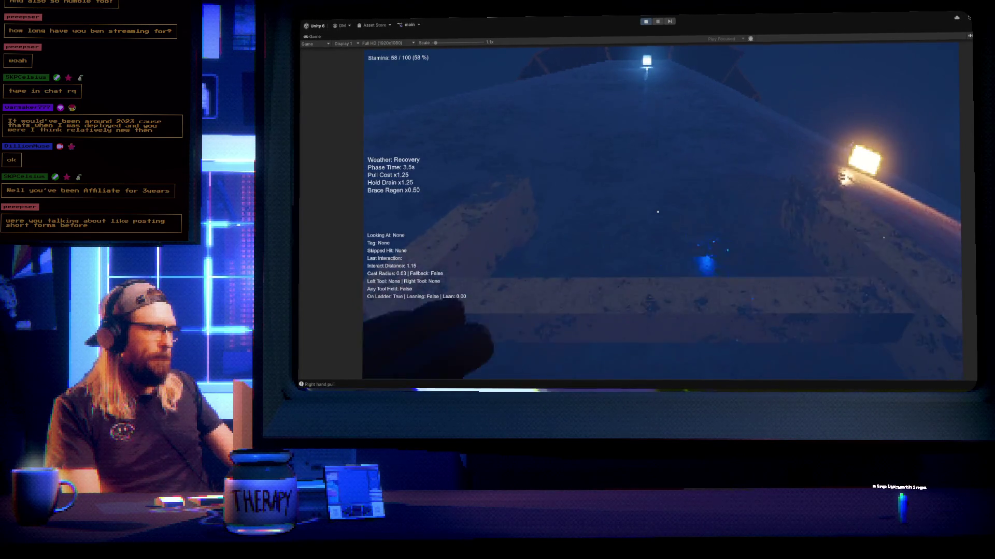
pyautogui.press('e')
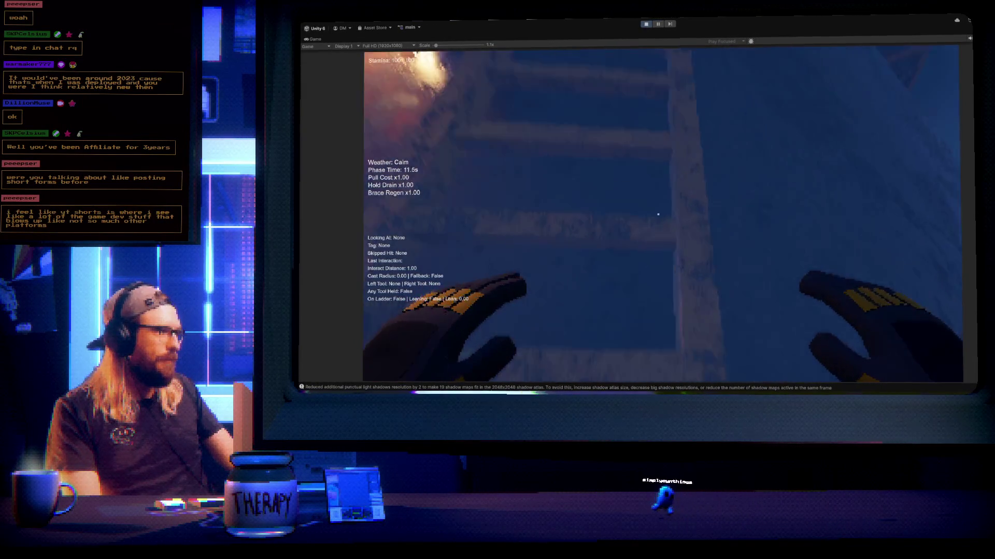
pyautogui.press('e')
pyautogui.rightClick(658, 214)
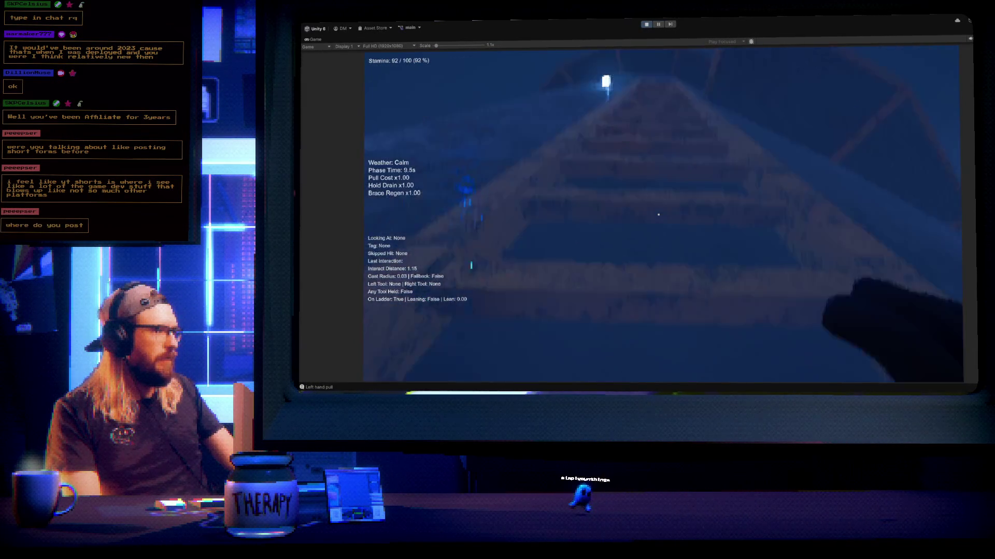
pyautogui.click(658, 215)
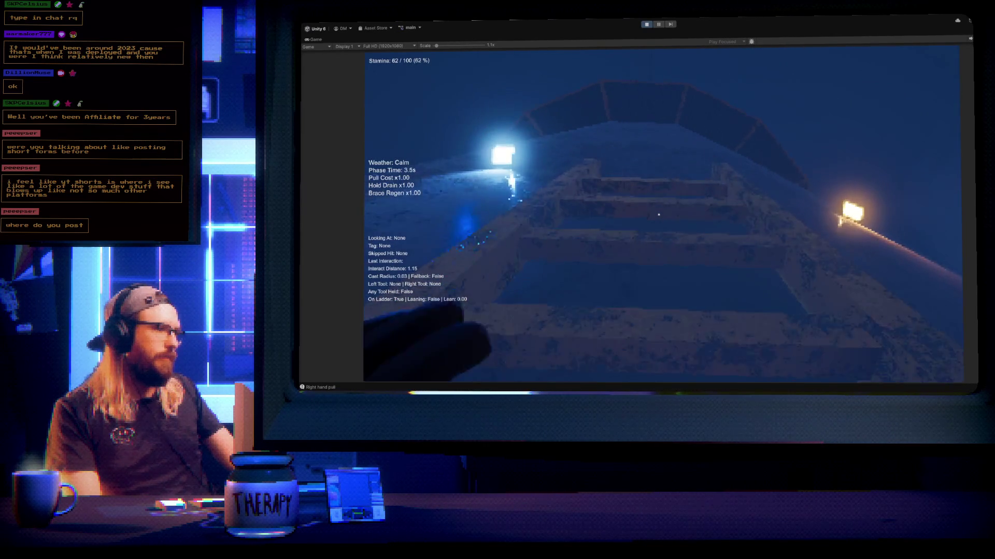
pyautogui.press('space')
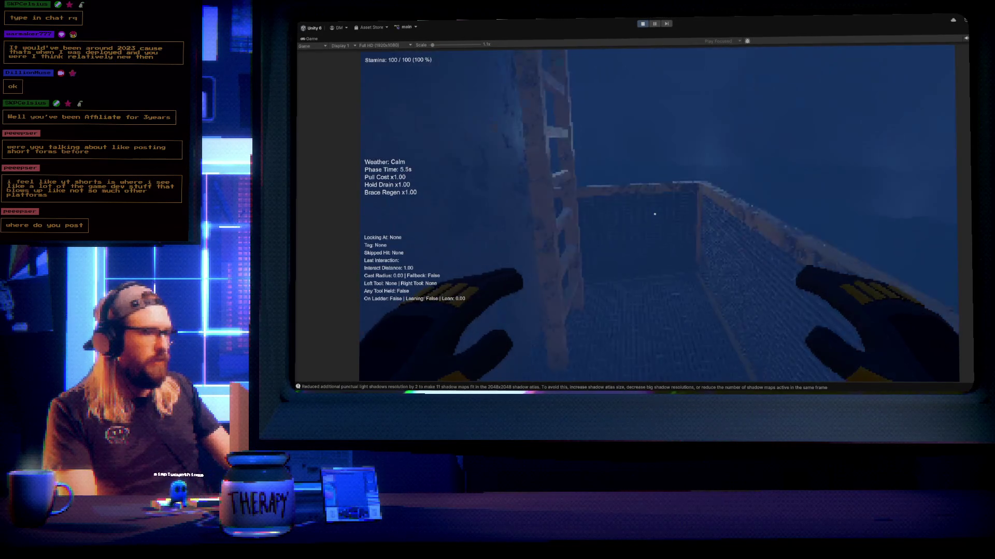
# Grab the next ladder, climb with alternating left/right pulls, and hop off onto the higher platform
pyautogui.press('e')
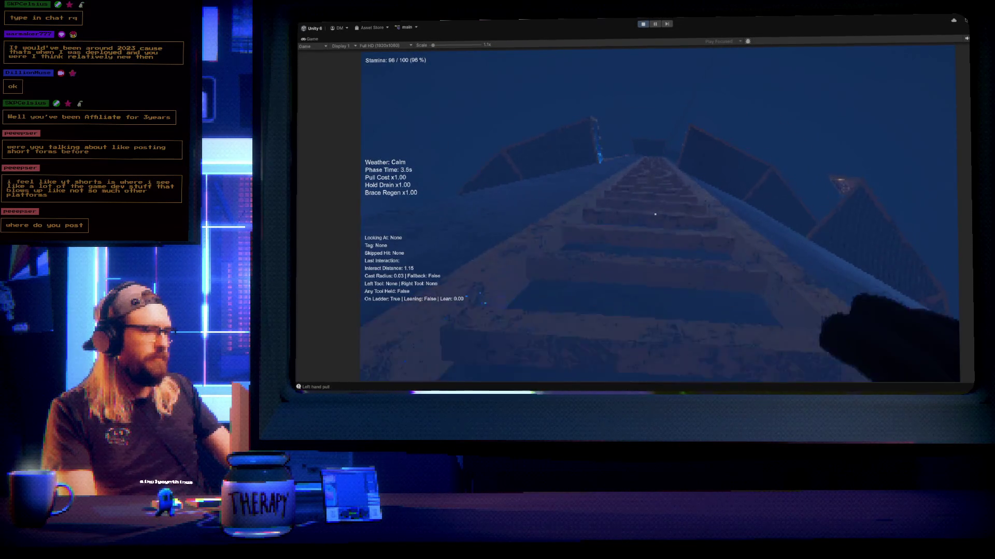
pyautogui.rightClick(655, 214)
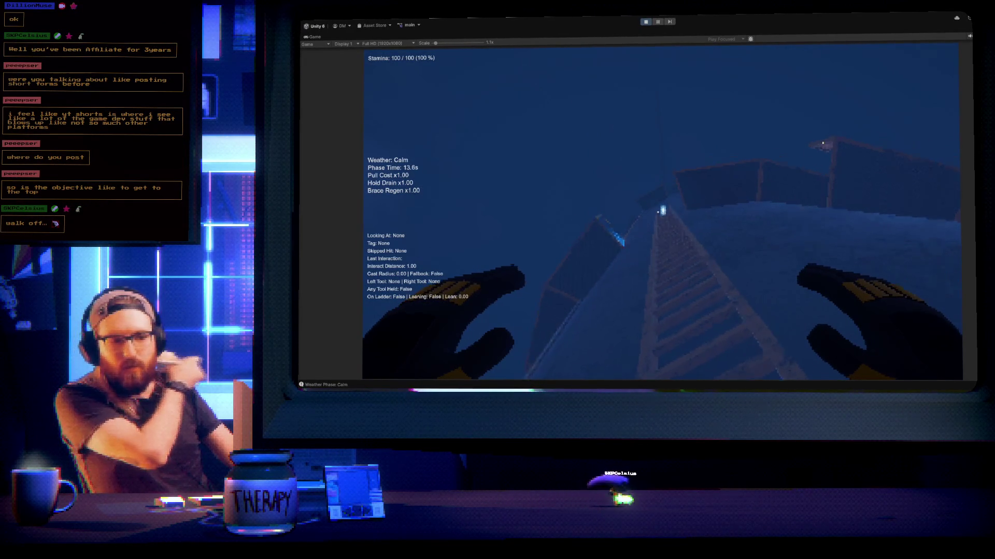
pyautogui.press('e')
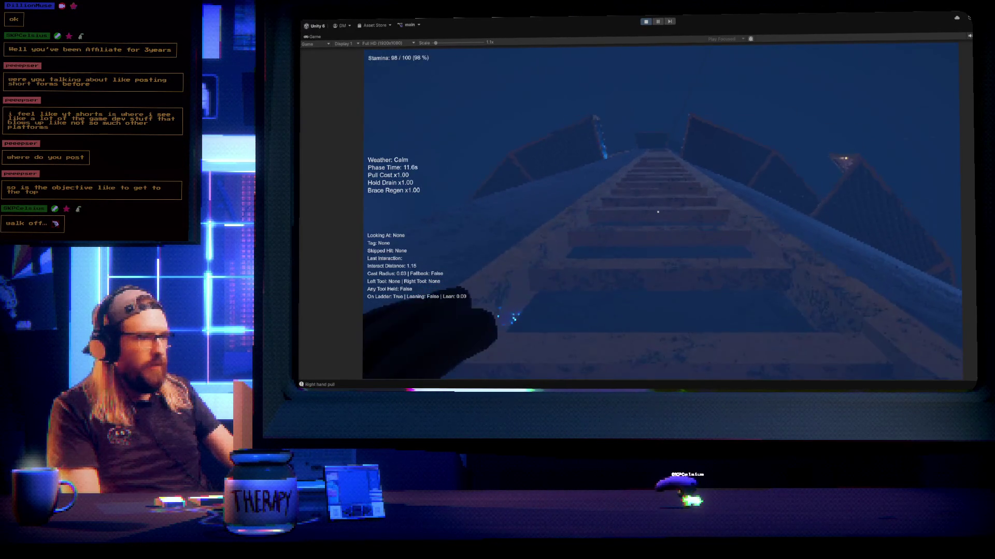
pyautogui.click(657, 211)
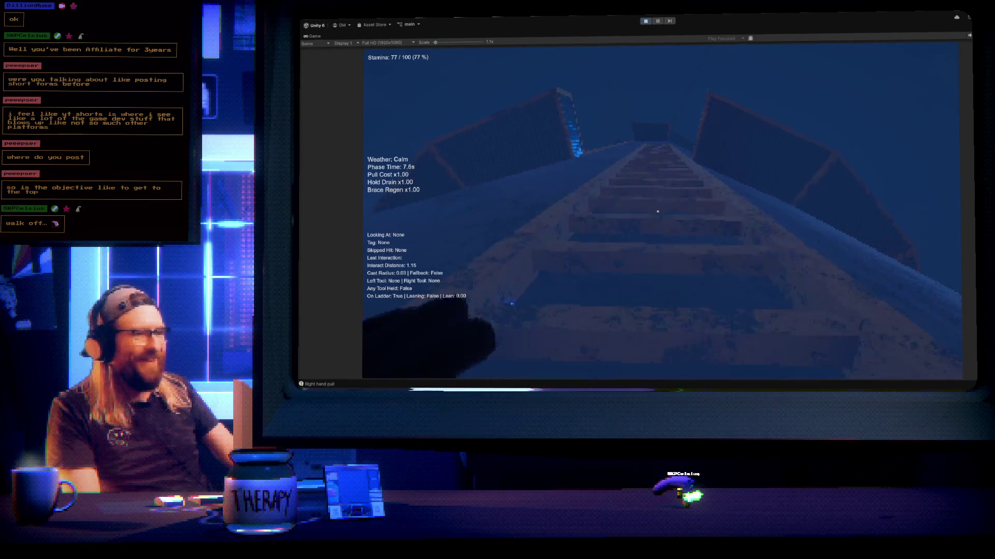
pyautogui.rightClick(657, 211)
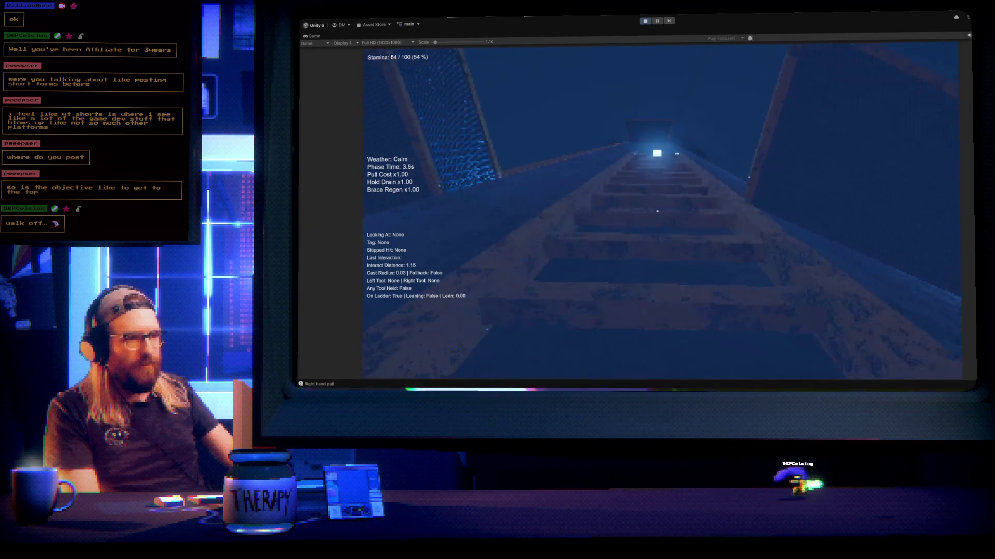
pyautogui.click(657, 211)
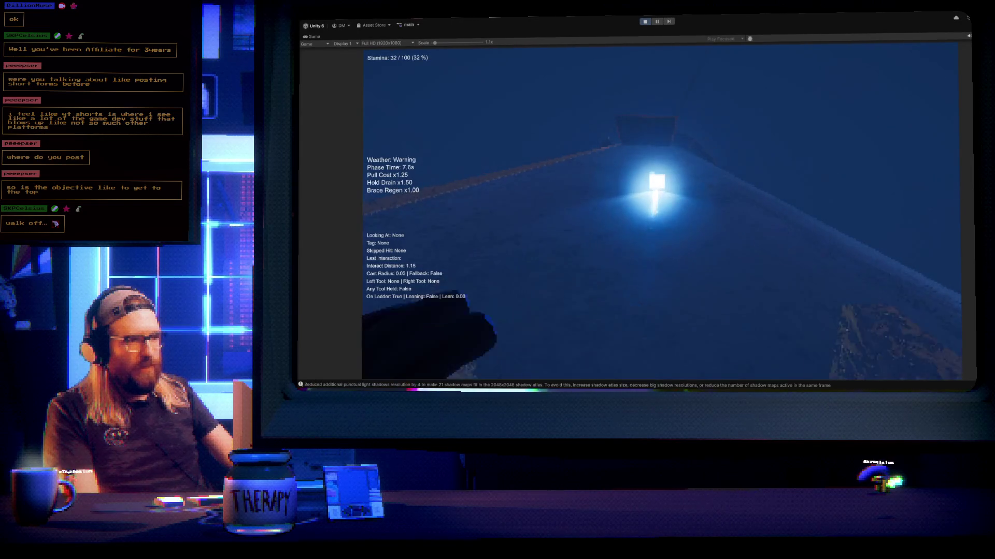
pyautogui.press('space')
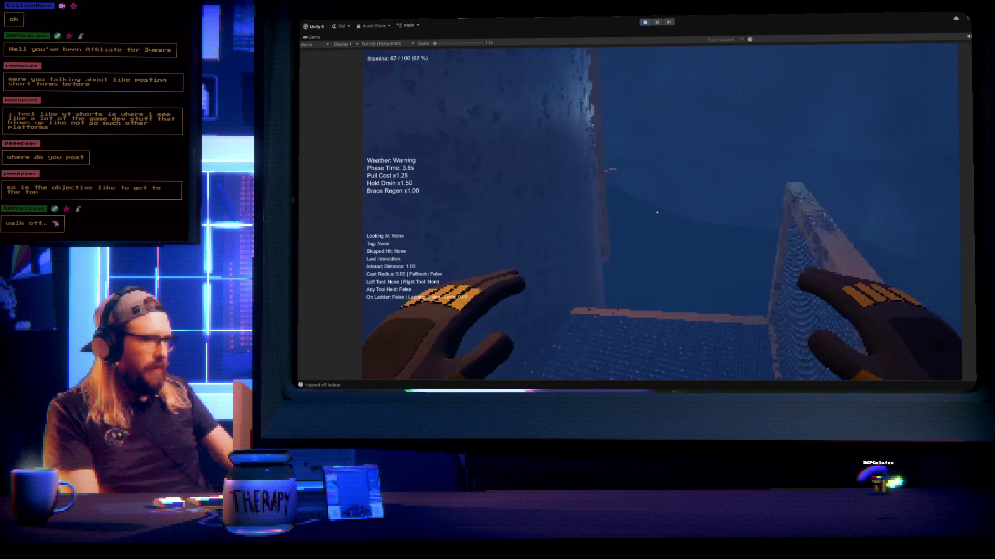
pyautogui.click(657, 213)
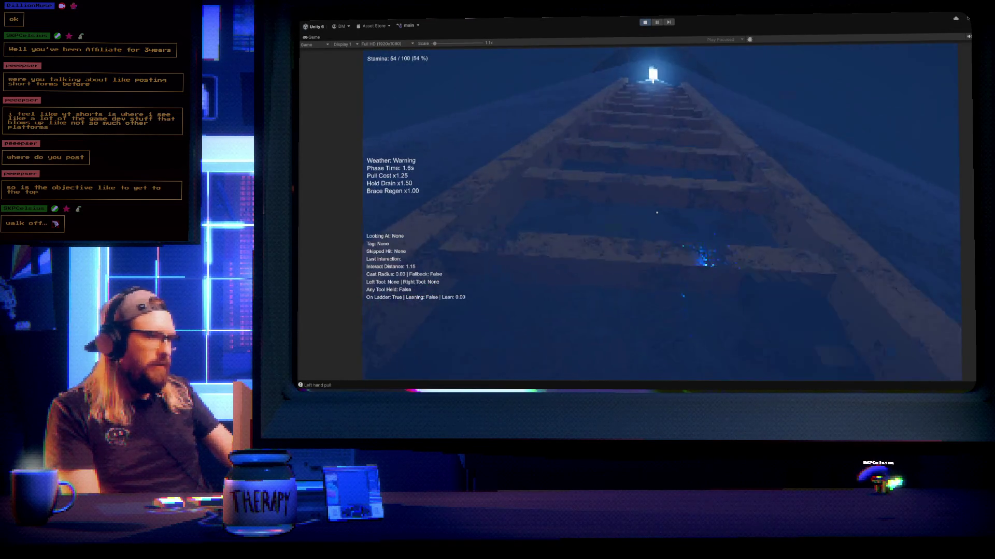
pyautogui.press('space')
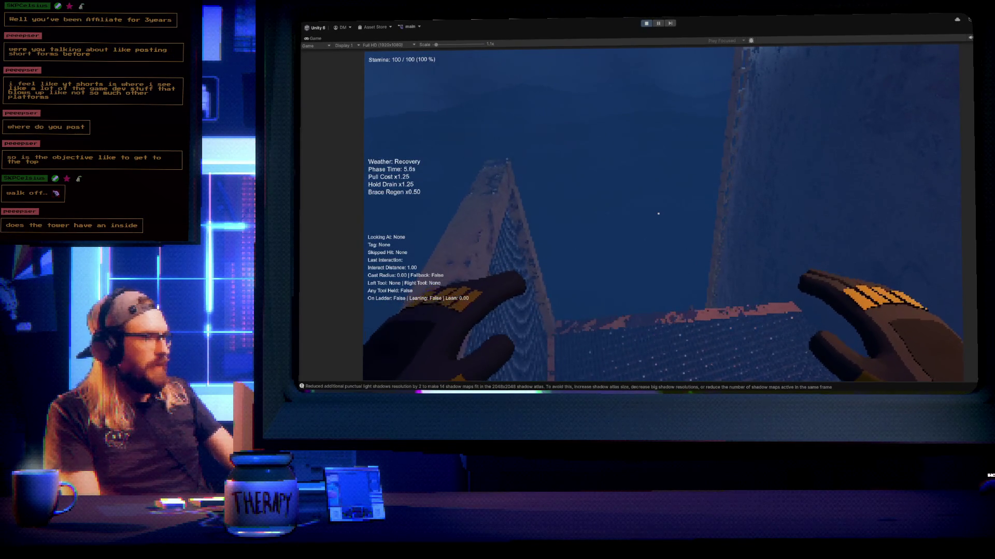
# Grab the ladder with W, climb toward the light, then hop off
pyautogui.press('w')
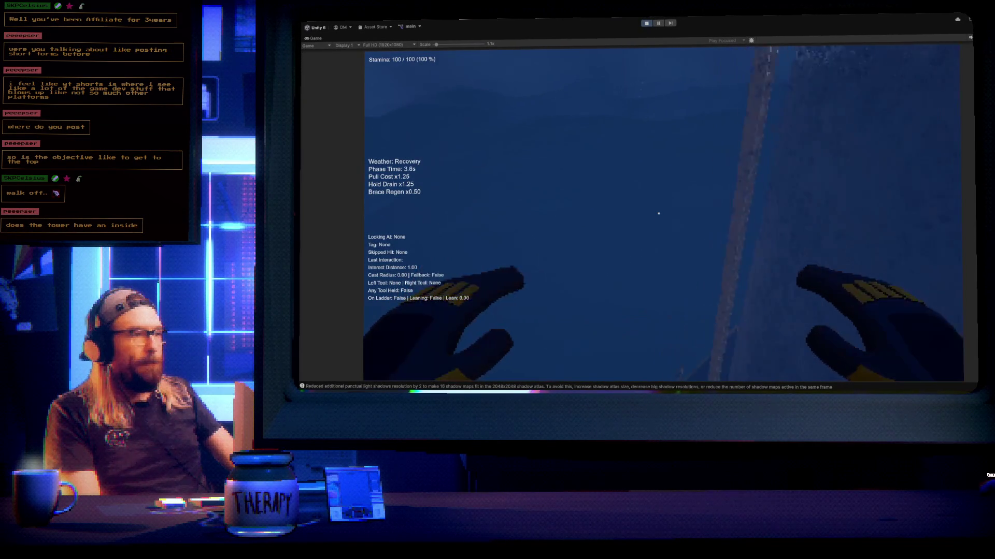
pyautogui.press('w')
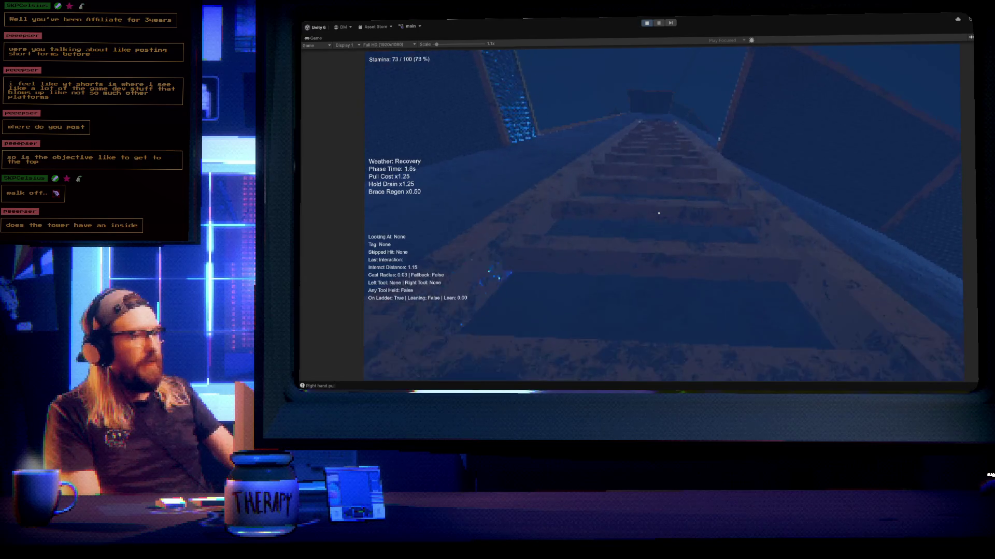
pyautogui.press('w')
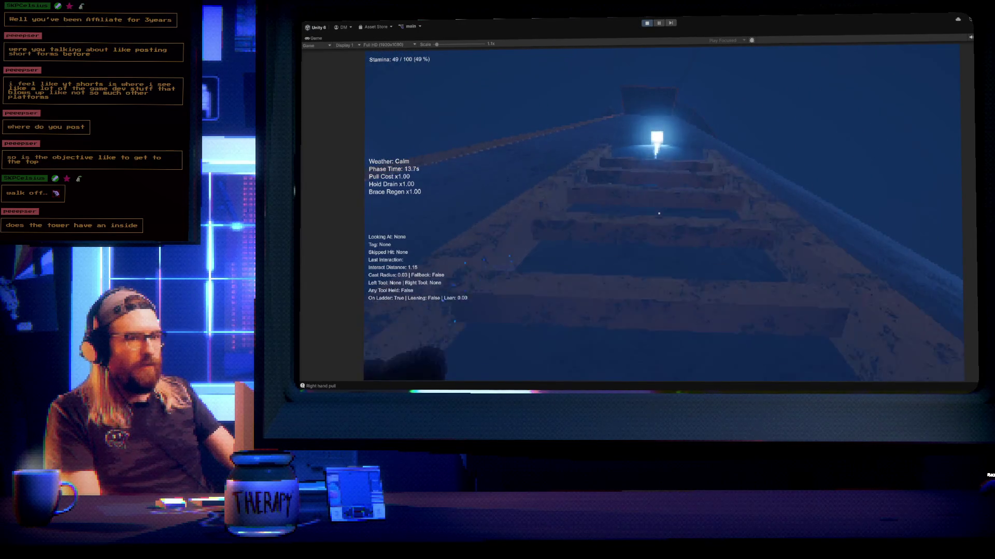
pyautogui.press('space')
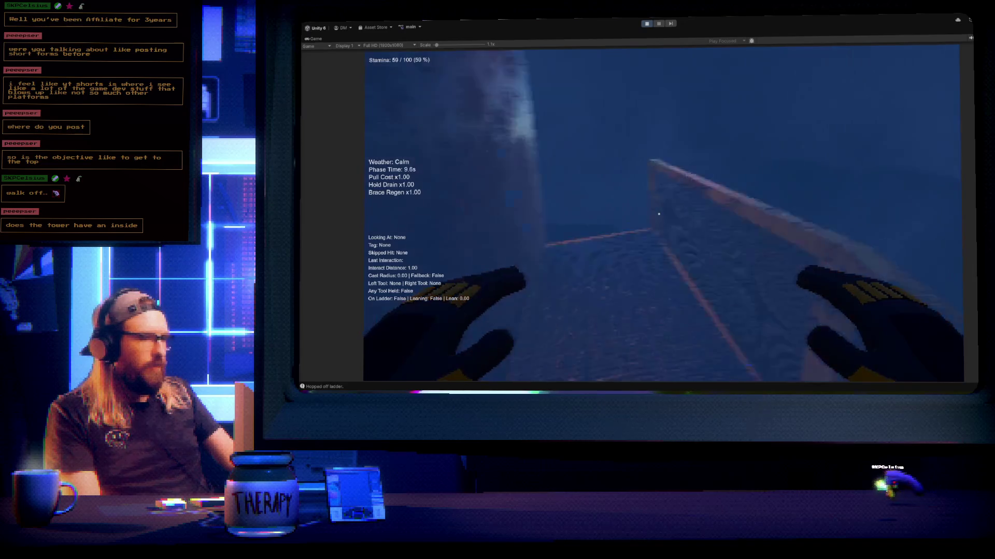
# Catch the ladder while falling, then regrab it and resume climbing with right and left pulls
pyautogui.press('w')
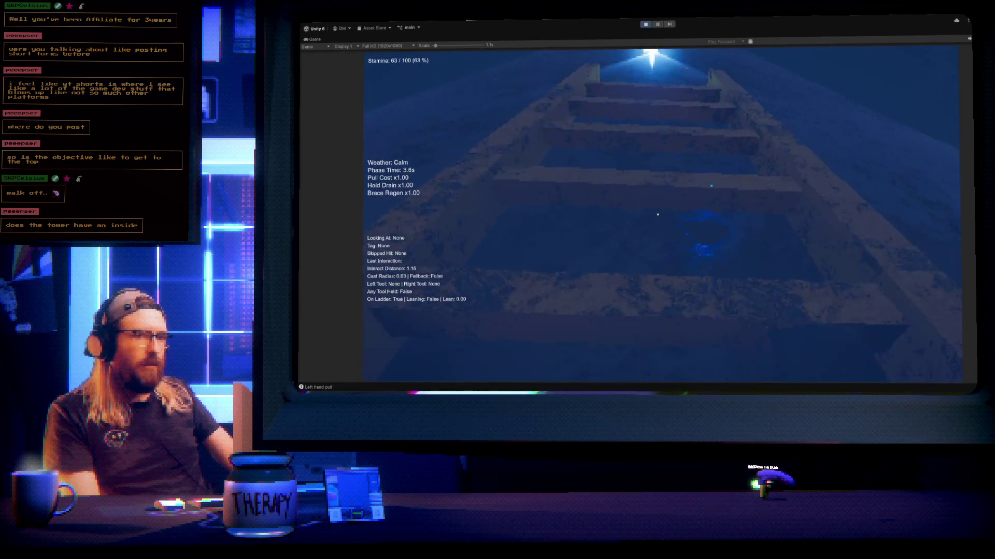
pyautogui.click(657, 214)
pyautogui.press('space')
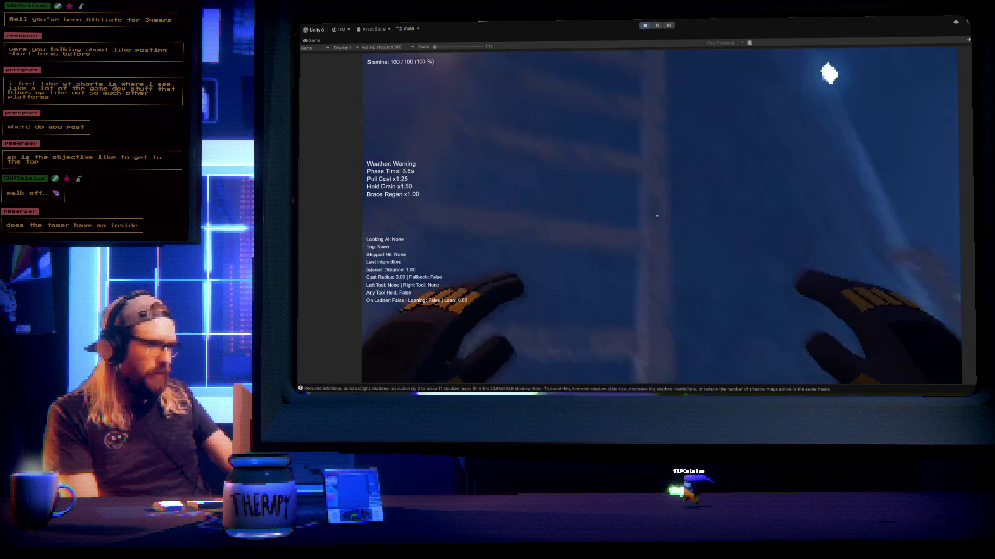
pyautogui.rightClick(657, 216)
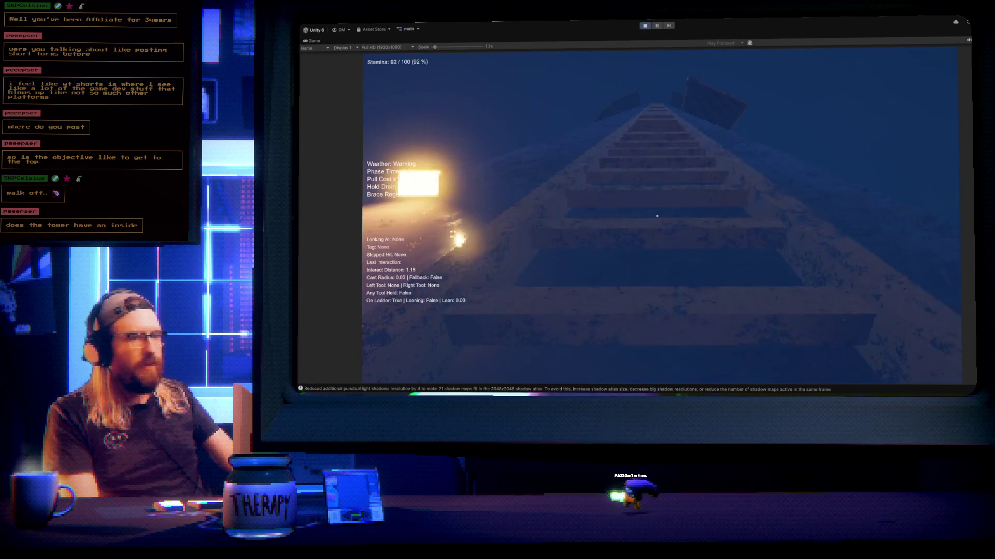
pyautogui.click(657, 216)
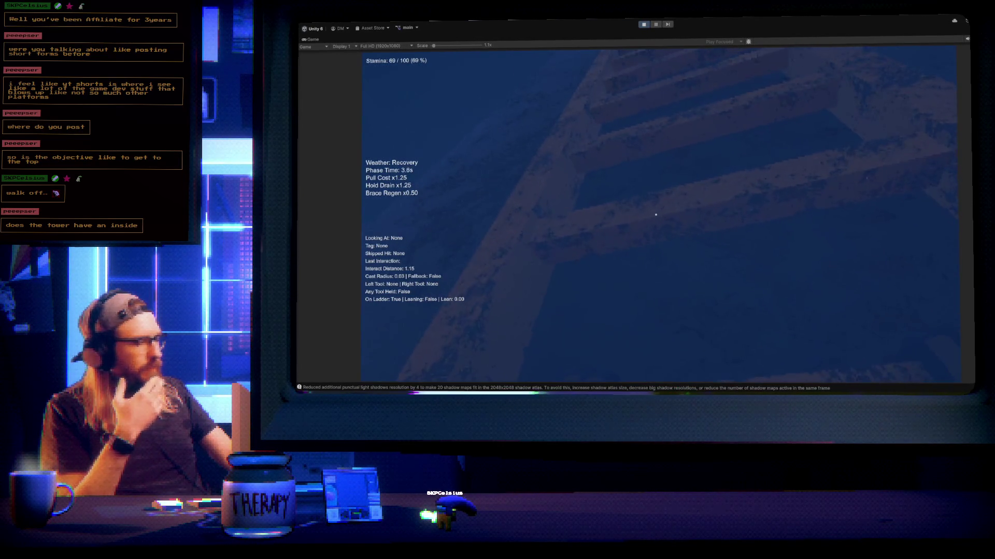
# Alternate left and right pulls up the ladder until stamina drains under the x1.25 Warning cost
pyautogui.click(656, 214)
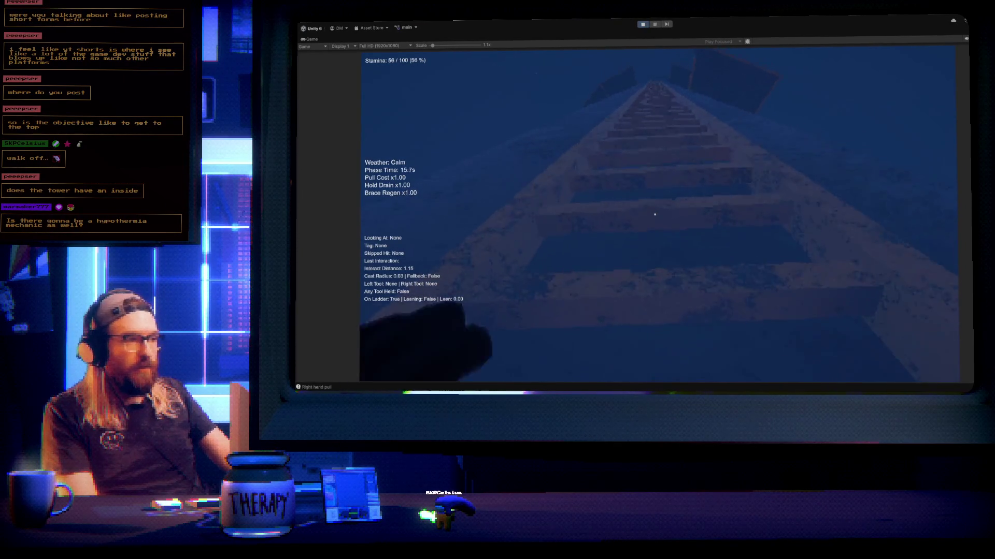
pyautogui.click(655, 215)
pyautogui.click(654, 215)
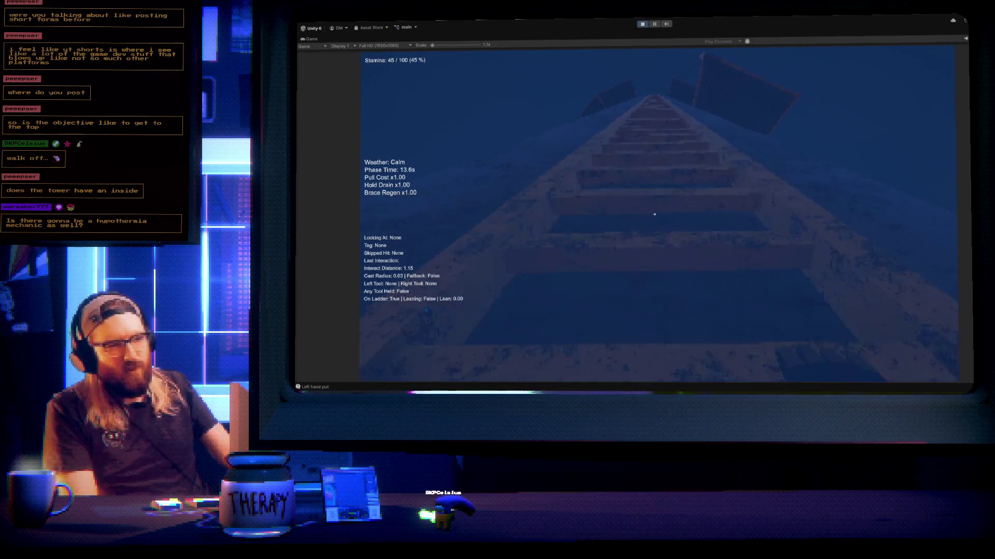
pyautogui.rightClick(654, 214)
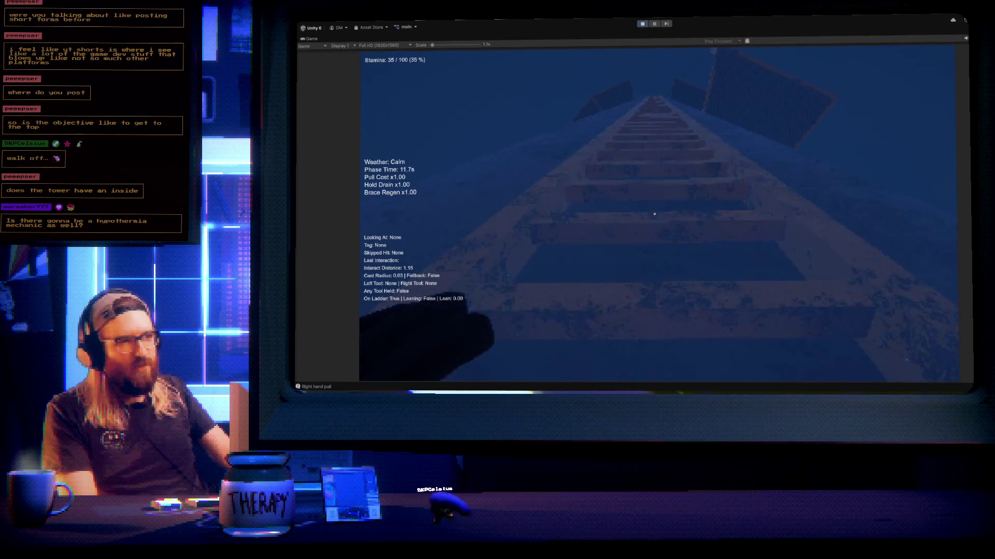
pyautogui.rightClick(655, 213)
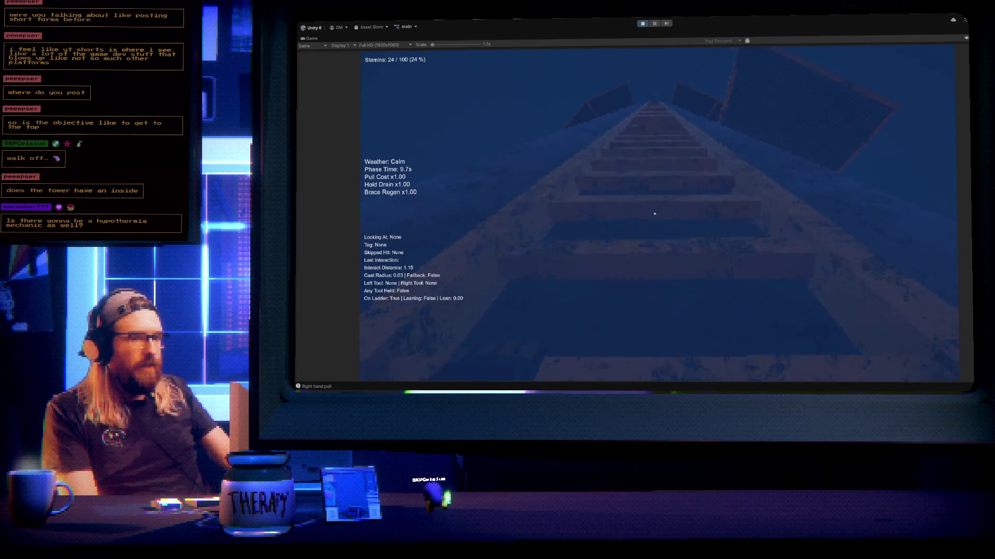
pyautogui.click(655, 213)
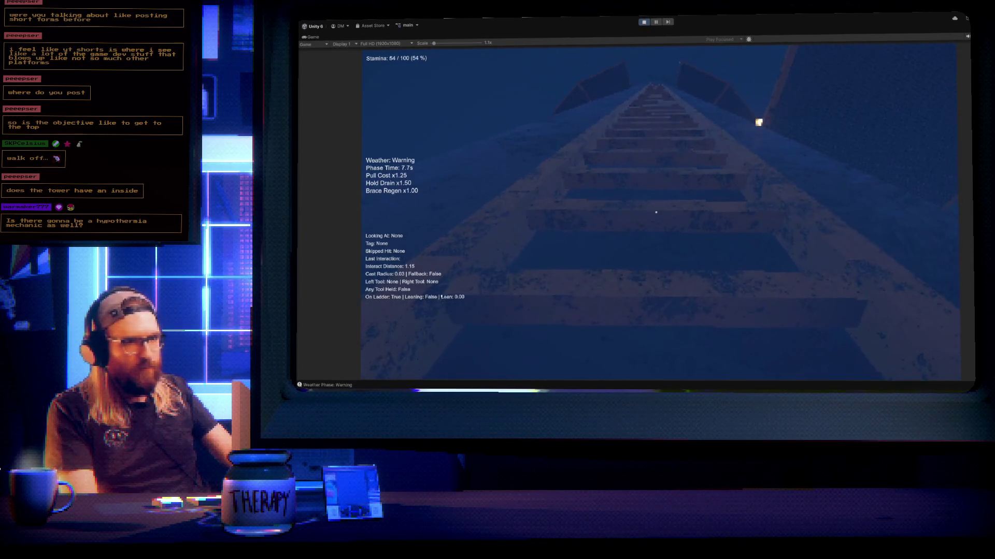
pyautogui.click(655, 211)
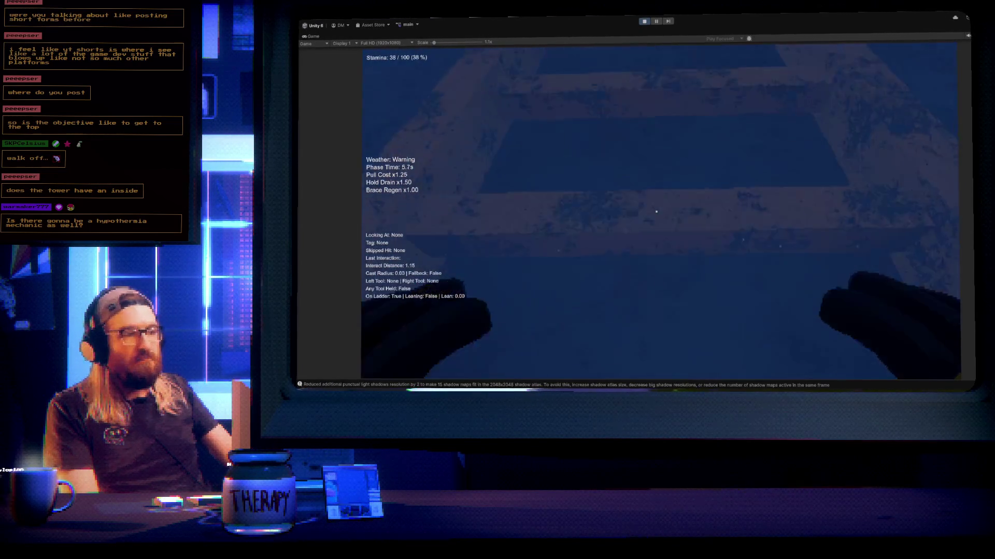
pyautogui.click(657, 211)
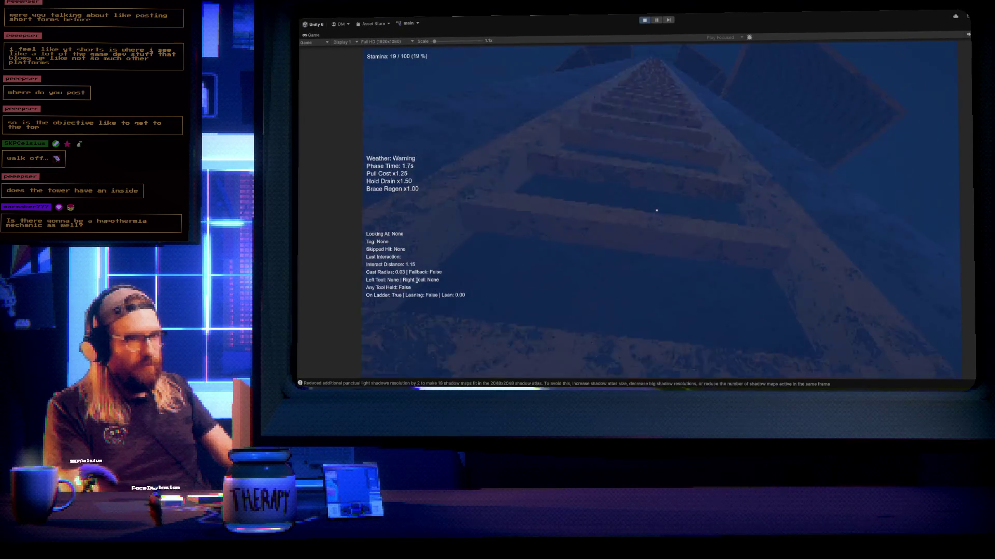
pyautogui.rightClick(657, 211)
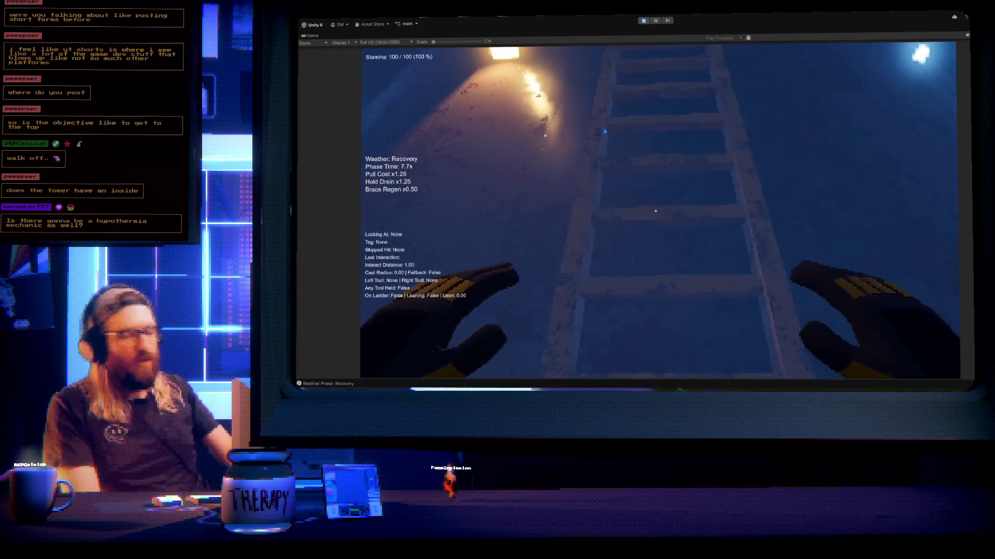
# Grab the ladder to climb the tower, then try the still-latched hatch
pyautogui.rightClick(656, 211)
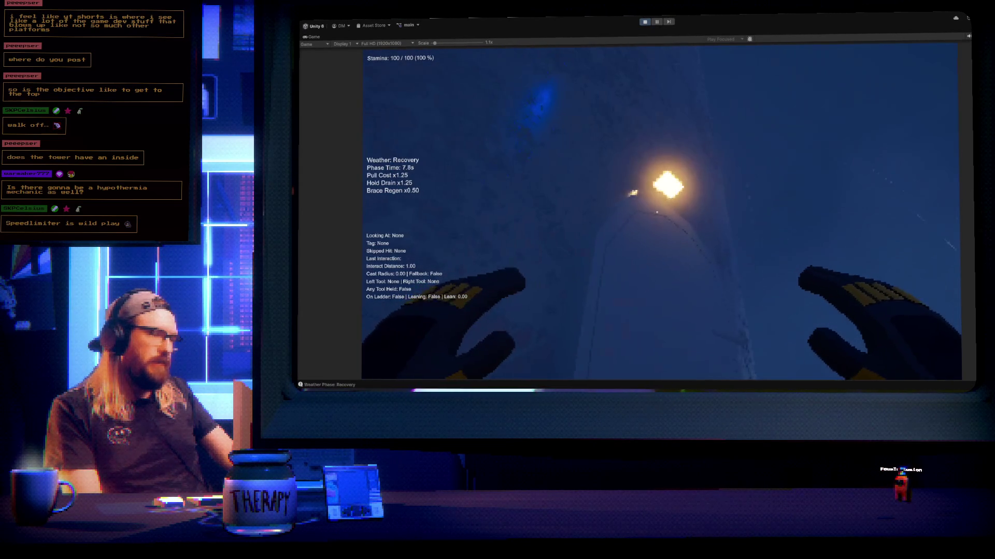
pyautogui.press('e')
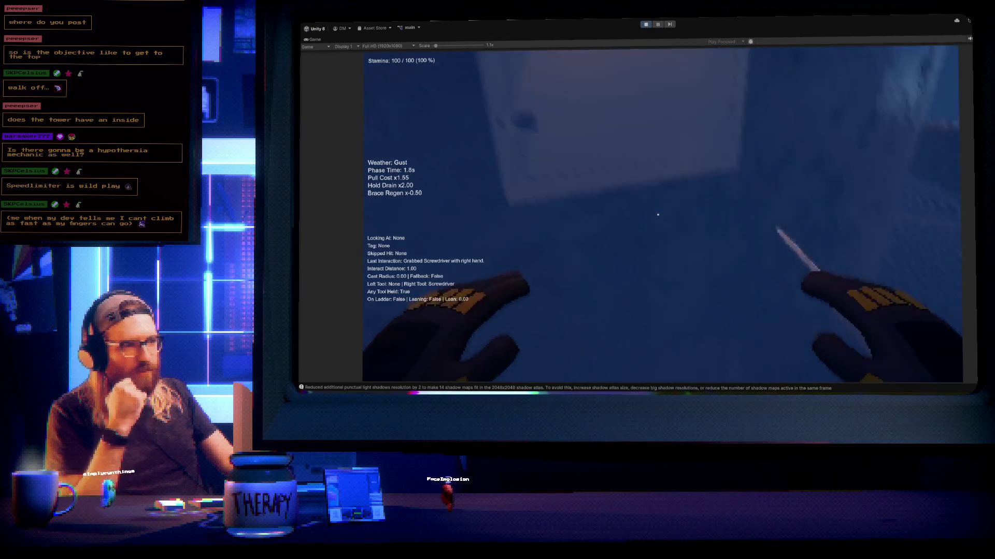
# Unlock the first latch, open the repair panel, and switch its power off
pyautogui.rightClick(658, 214)
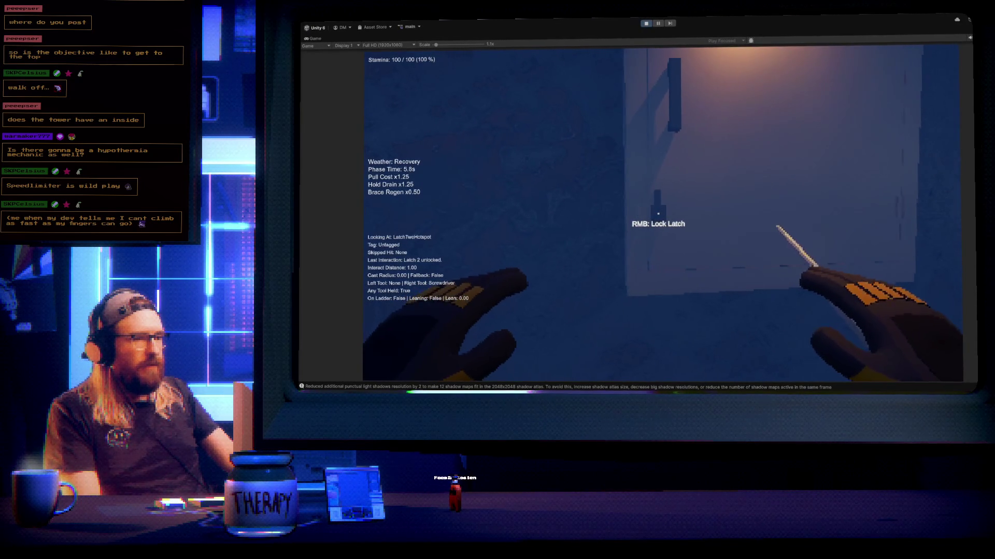
pyautogui.click(657, 214)
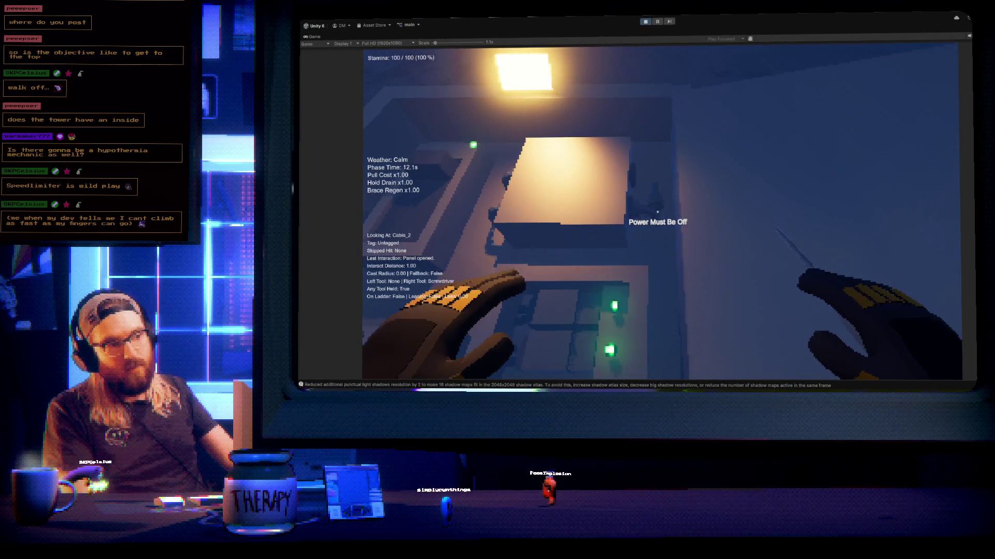
pyautogui.click(657, 212)
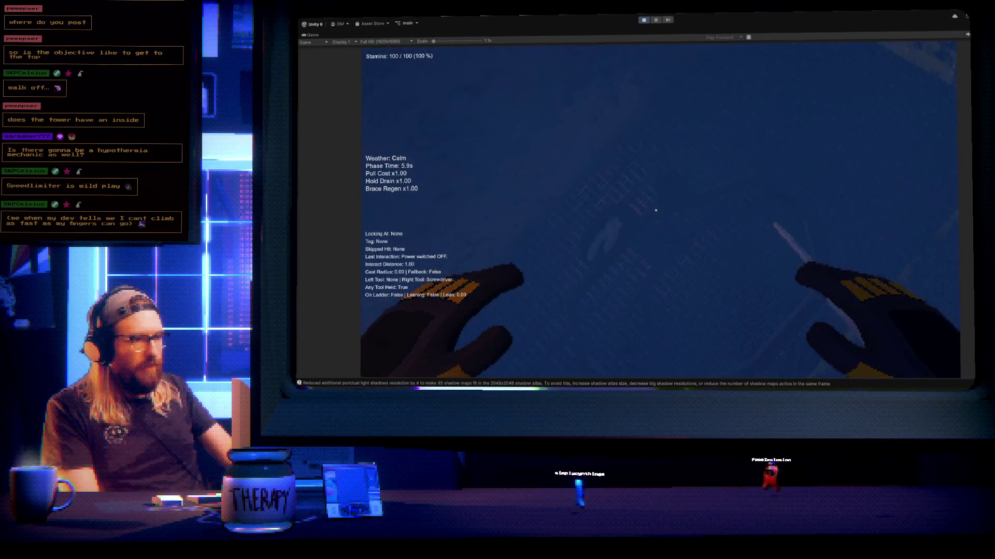
# Swap the screwdriver for pliers, reconnect Cable_2, restore power, return the pliers, and open the hatch
pyautogui.click(656, 211)
pyautogui.click(655, 210)
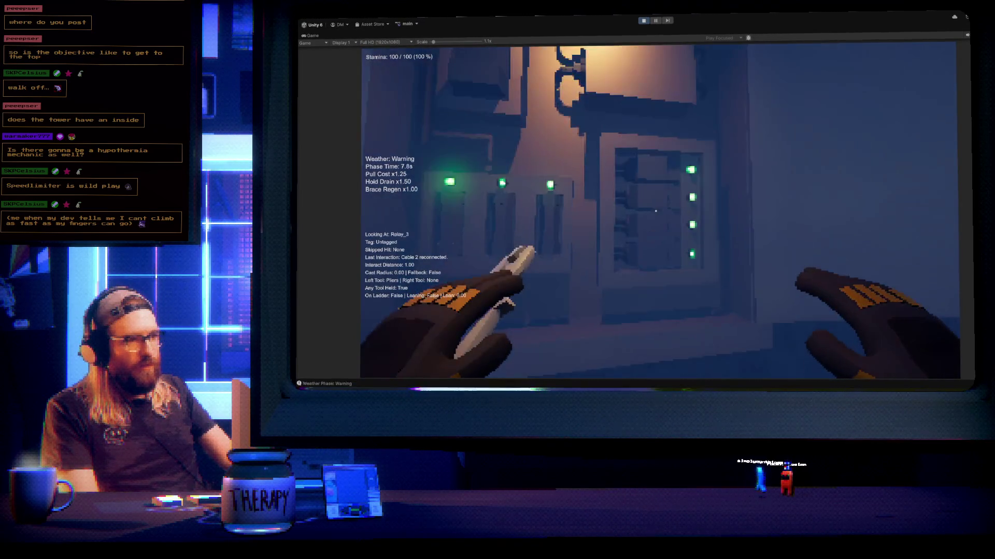
pyautogui.click(655, 211)
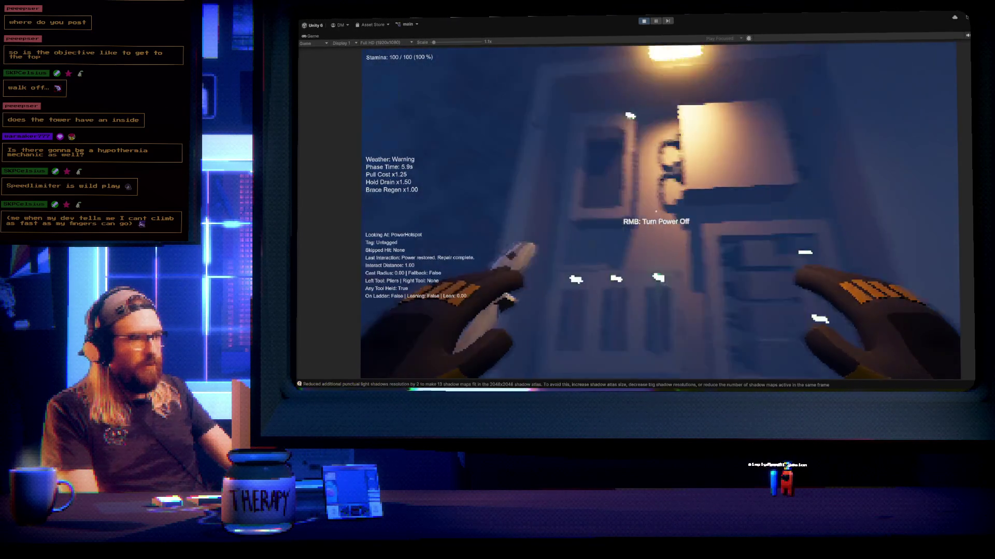
pyautogui.click(655, 211)
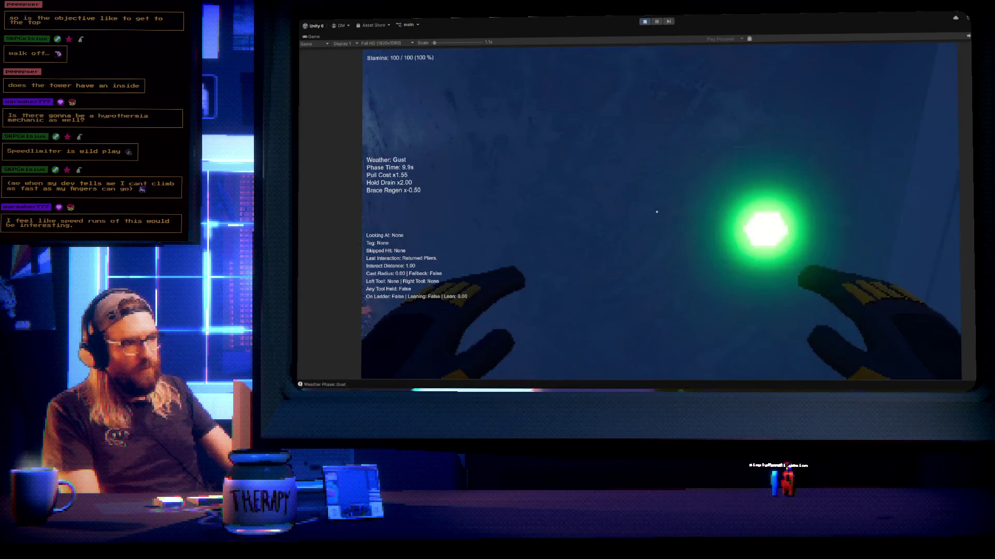
pyautogui.click(656, 212)
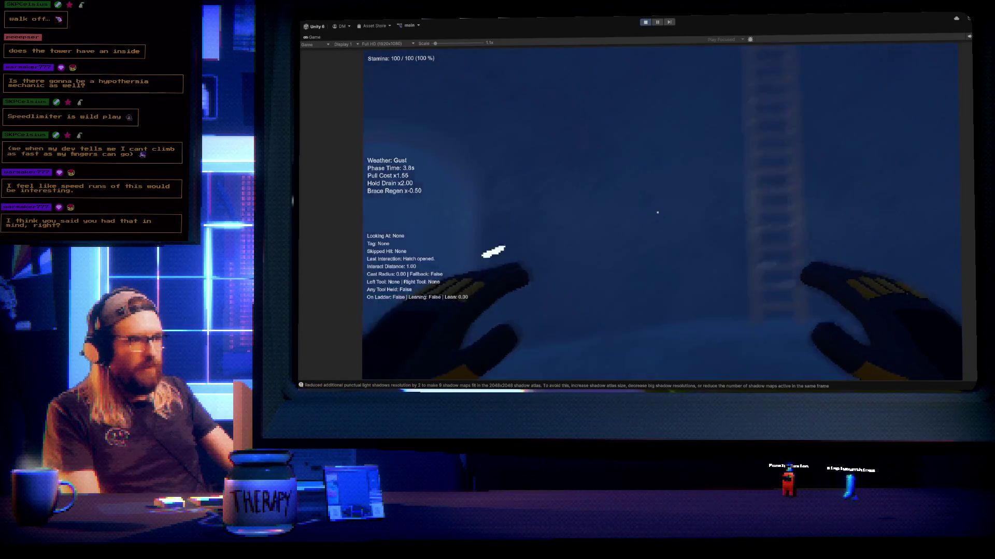
# Close the hatch and walk back to stand beside the ladder
pyautogui.click(658, 212)
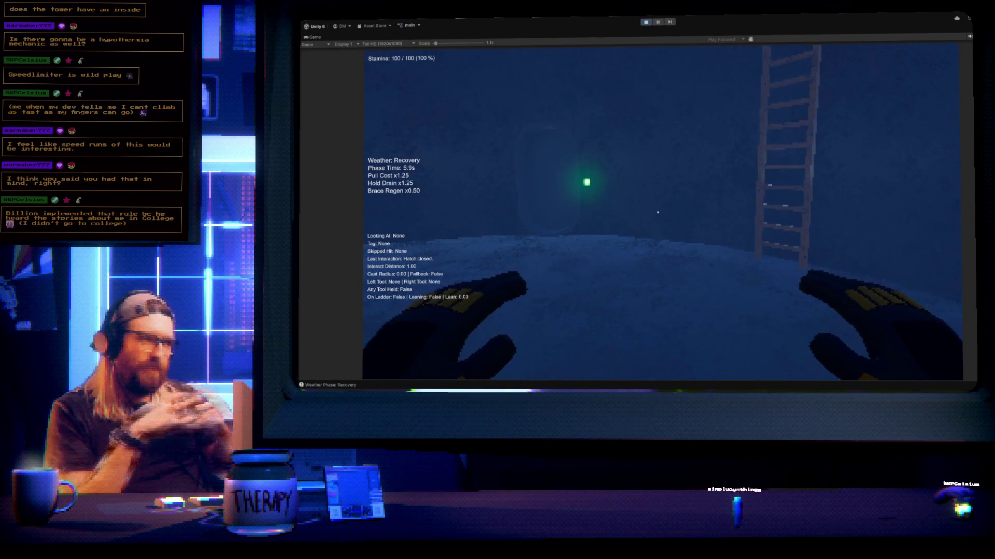
# Step onto the tall ladder and climb with alternating right and left pulls until stamina runs out
pyautogui.press('w')
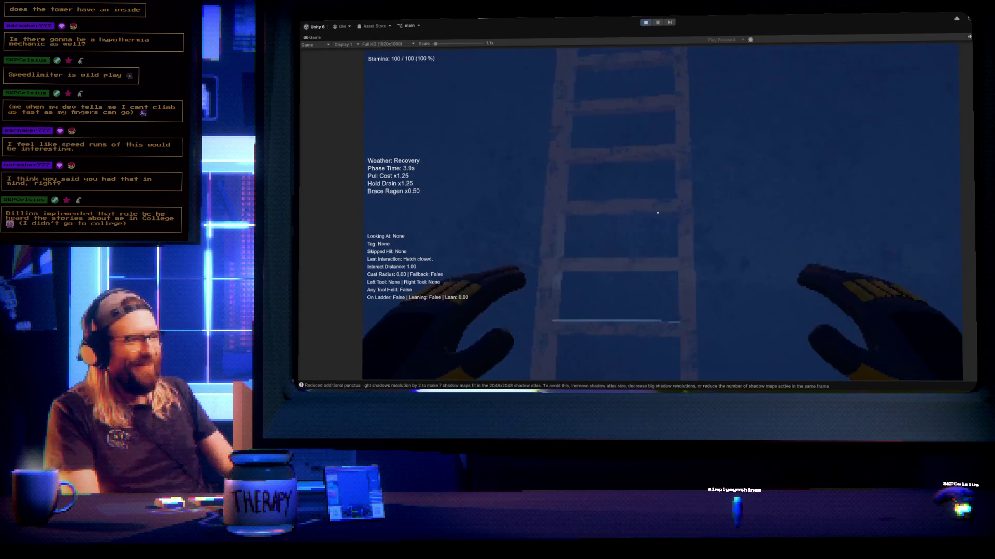
pyautogui.rightClick(657, 212)
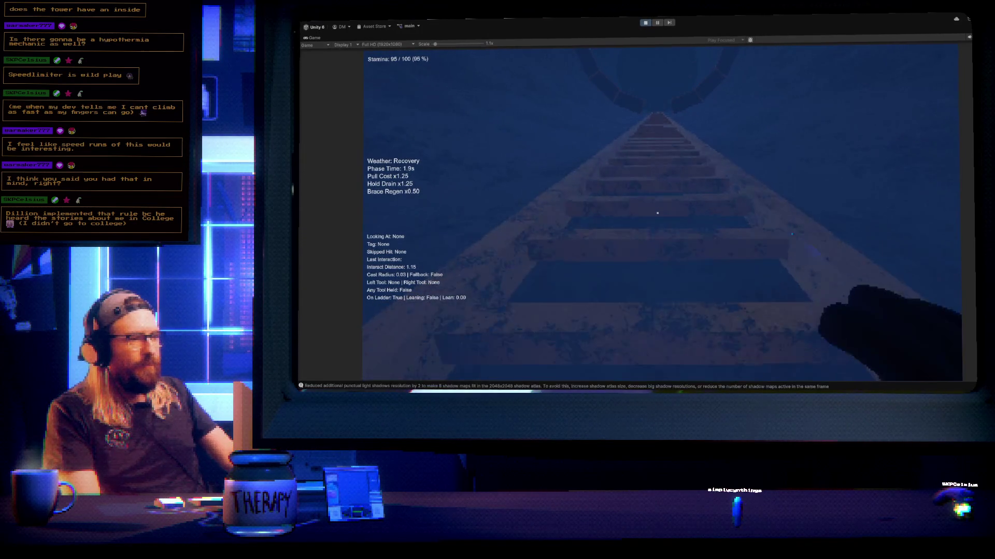
pyautogui.click(657, 213)
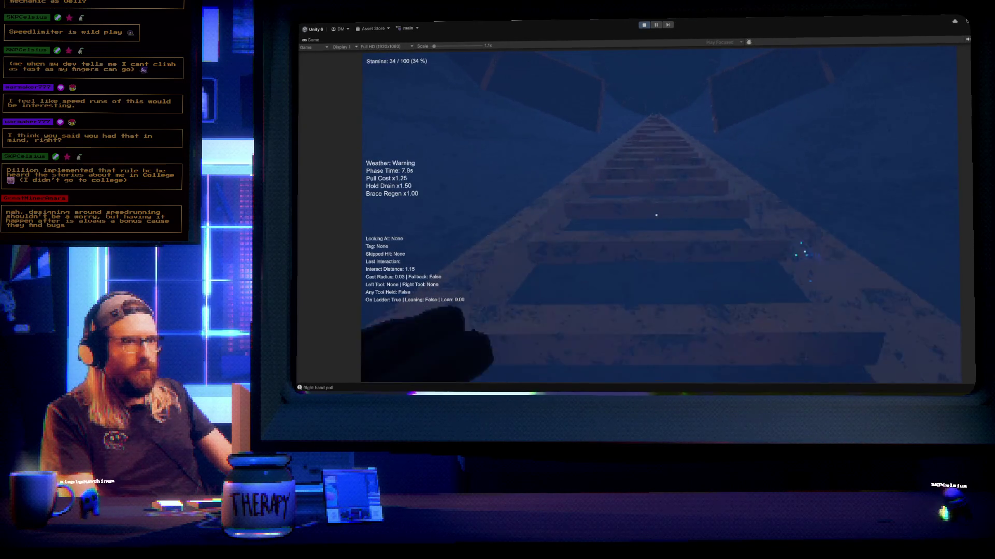
pyautogui.rightClick(656, 215)
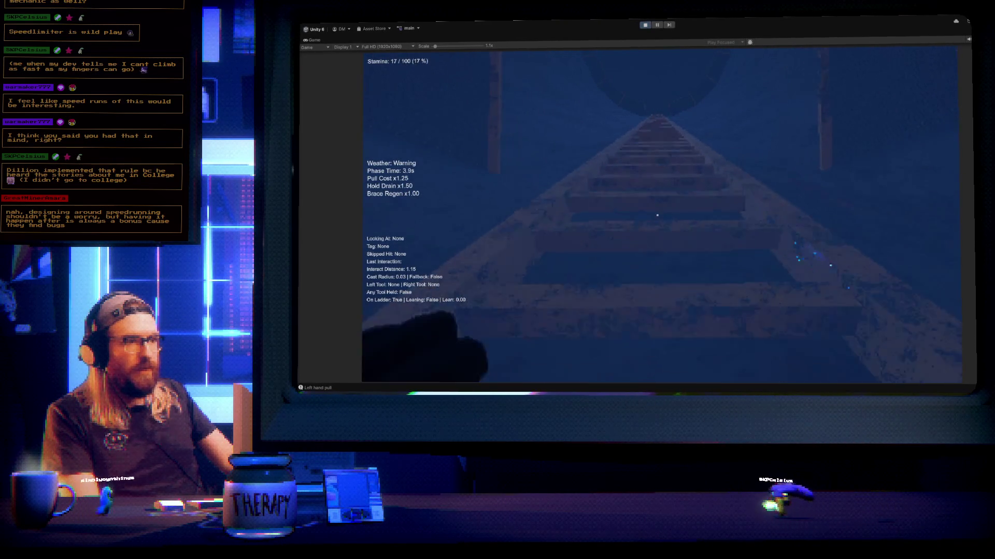
pyautogui.click(657, 215)
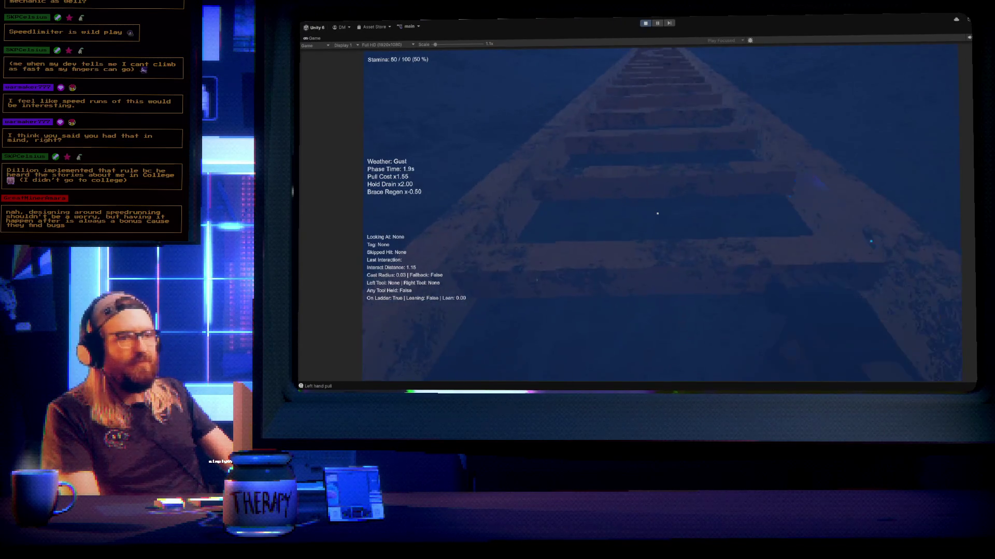
pyautogui.rightClick(657, 213)
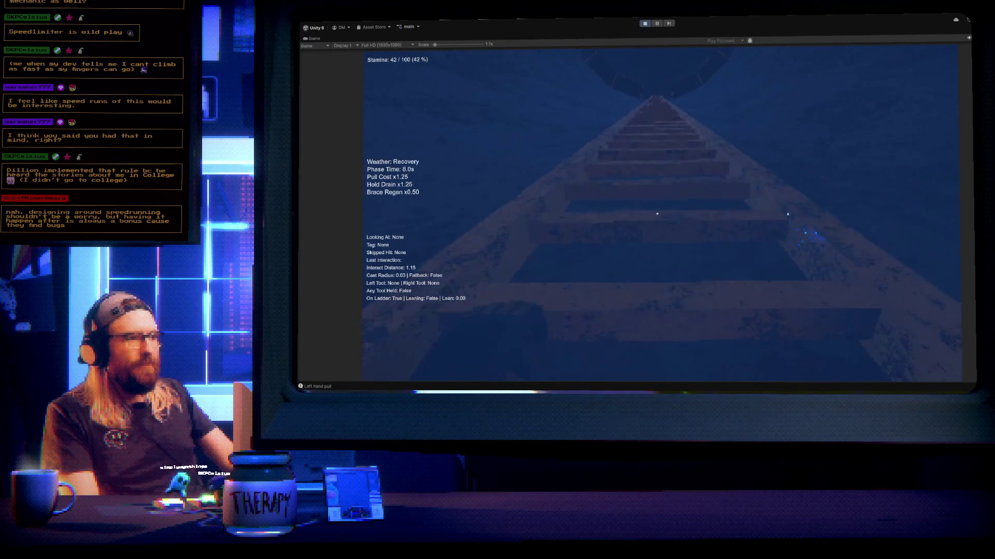
pyautogui.click(656, 214)
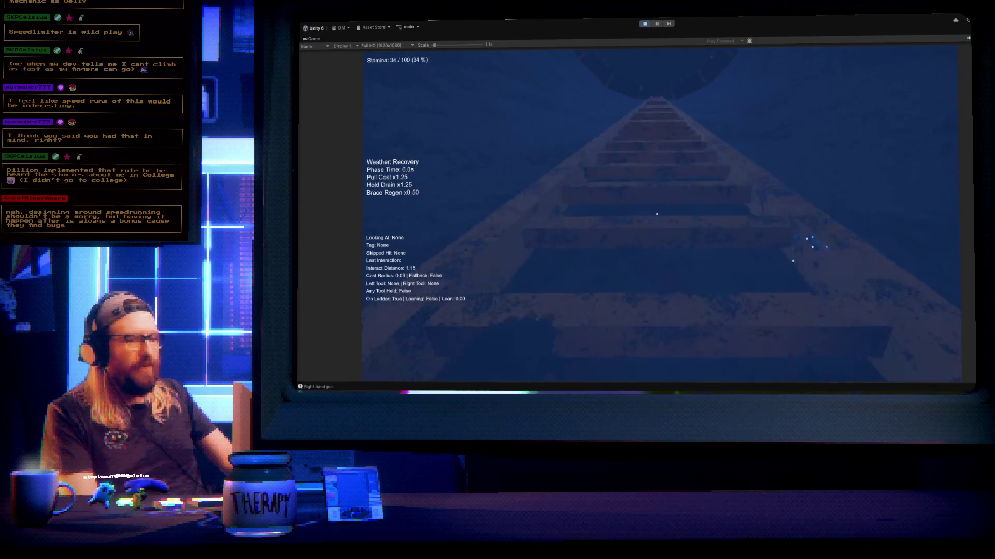
pyautogui.rightClick(656, 214)
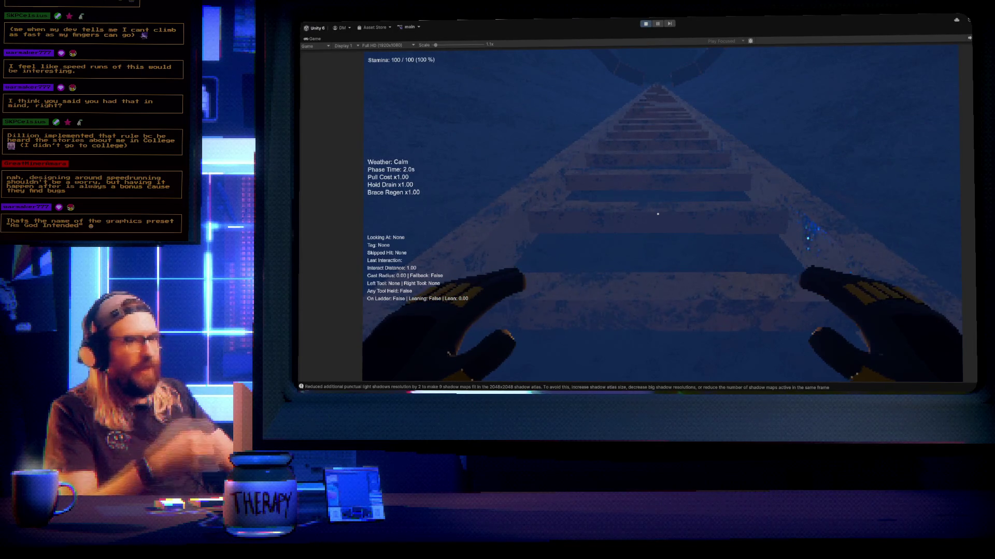
# Climb rung by rung with alternating hand pulls up to the repair panel
pyautogui.rightClick(658, 214)
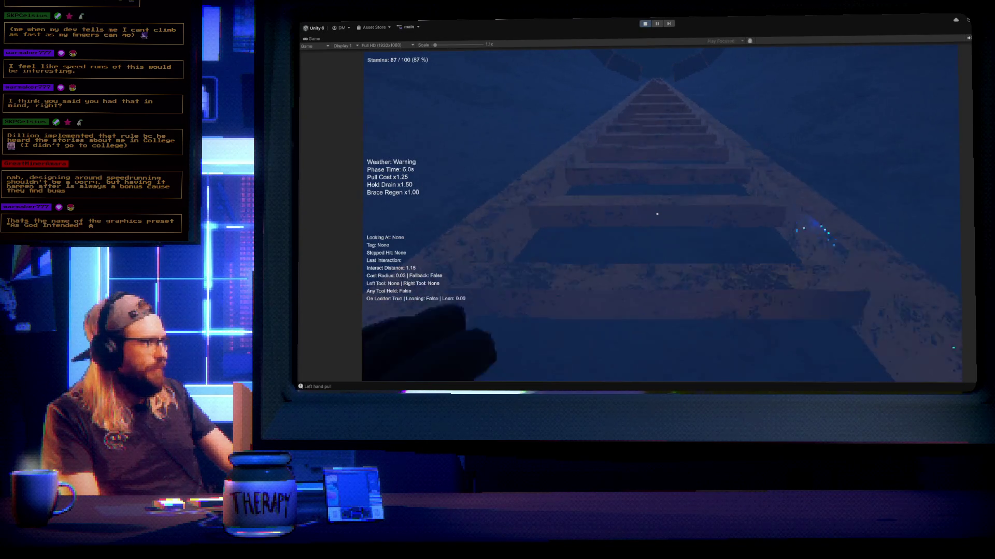
pyautogui.moveTo(657, 214); pyautogui.dragTo(657, 214)
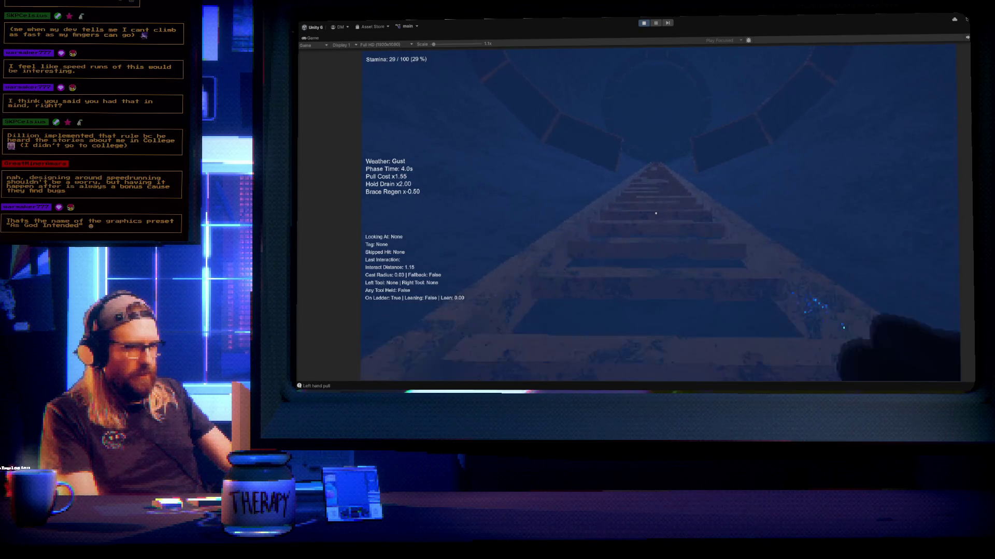
pyautogui.rightClick(655, 213)
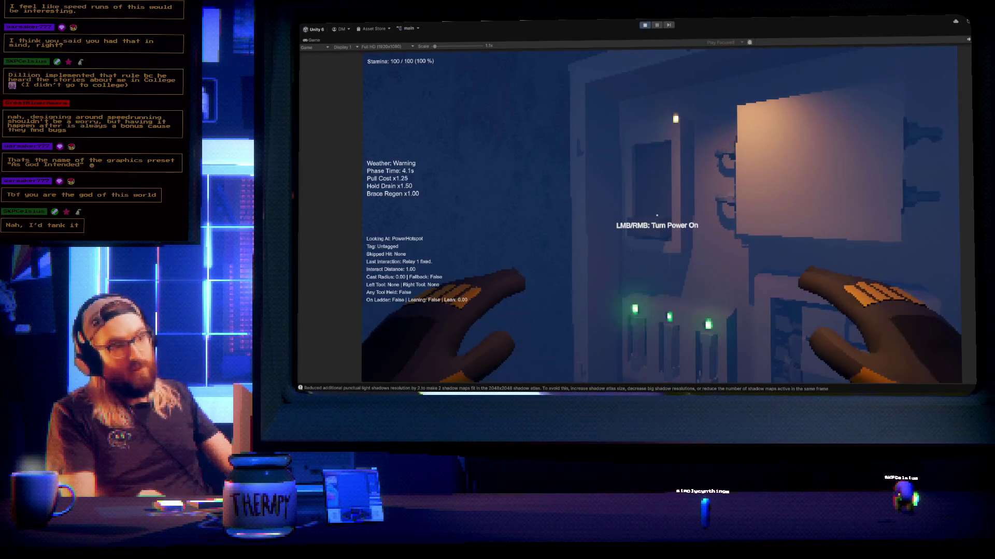
# Switch the repair panel's power back on and close its door
pyautogui.click(657, 215)
pyautogui.click(656, 215)
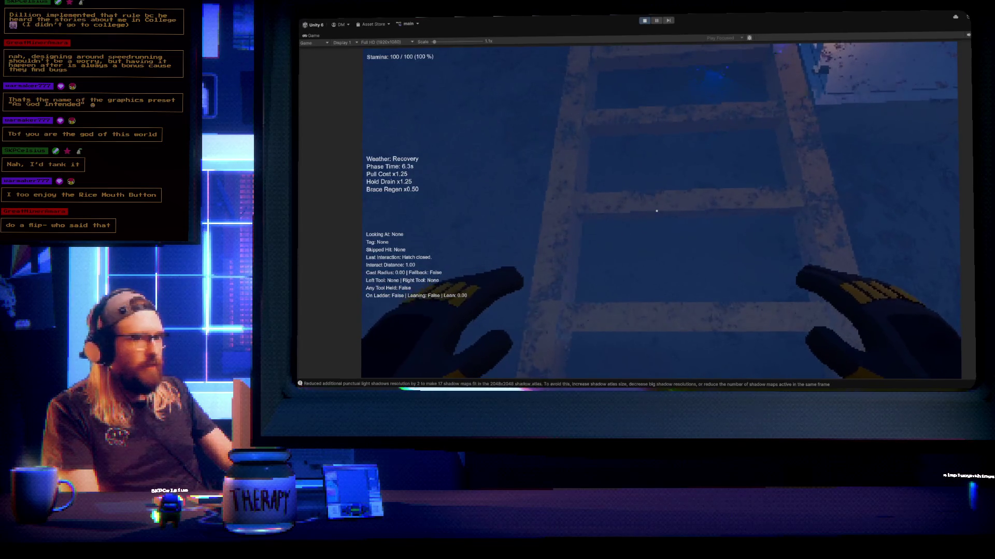
# Grab the ladder, pull up and brace both hands on one rung, then step off
pyautogui.press('e')
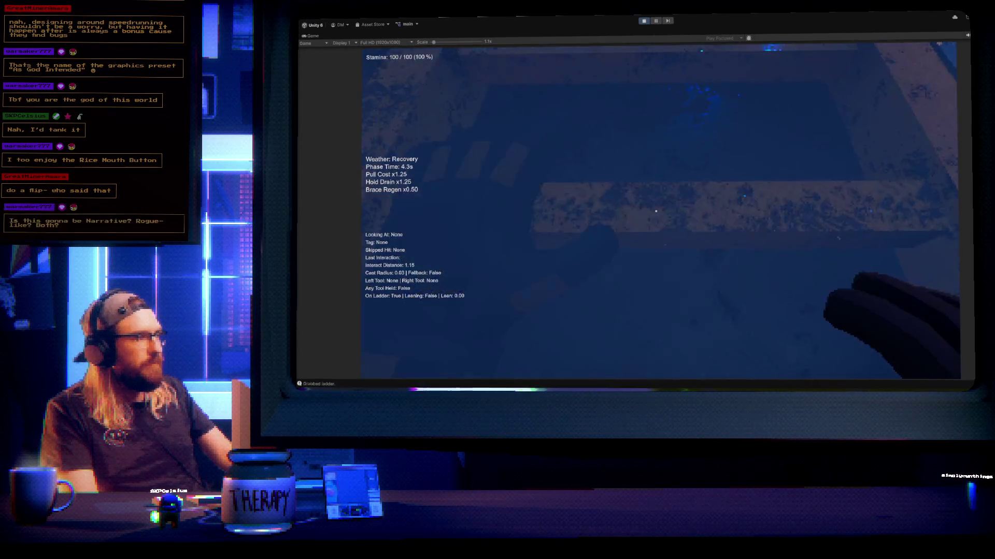
pyautogui.rightClick(656, 211)
pyautogui.click(655, 211)
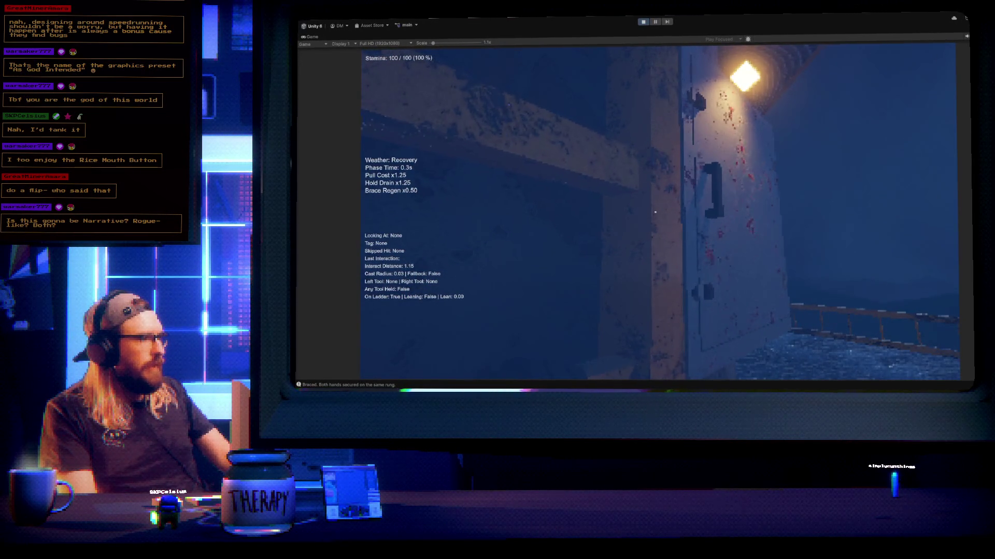
pyautogui.press('r')
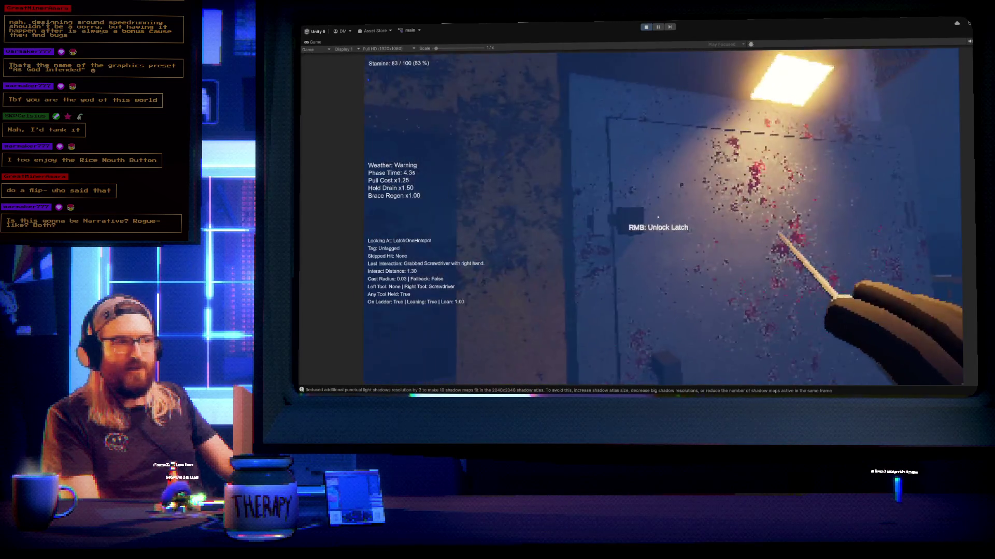
# Unlock and open the repair panel, cut its power, and pick up the pliers
pyautogui.rightClick(658, 218)
pyautogui.rightClick(658, 218)
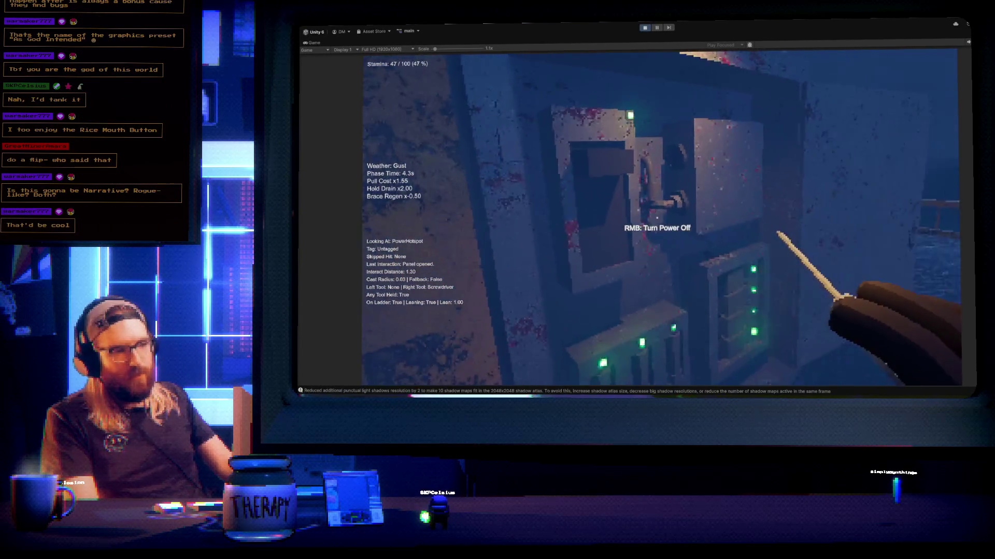
pyautogui.rightClick(657, 218)
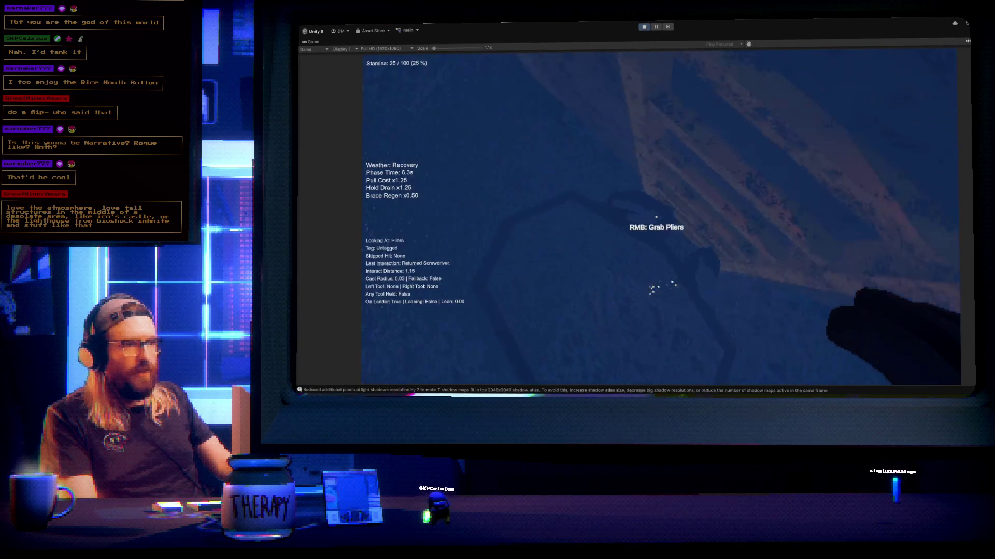
pyautogui.click(656, 217)
# Reconnect cable 1, restore power, close the panel, return the pliers and walk to the tower
pyautogui.rightClick(656, 217)
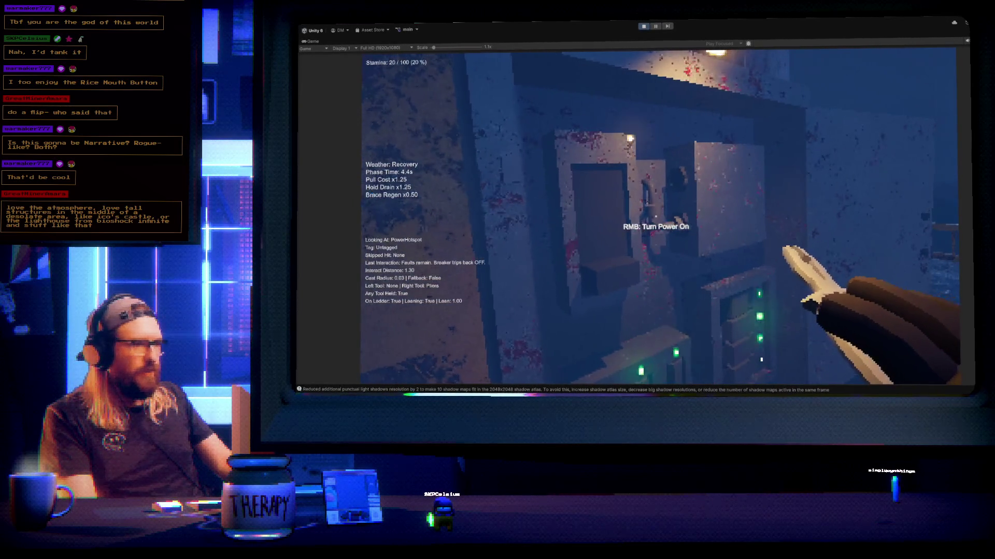
pyautogui.click(655, 216)
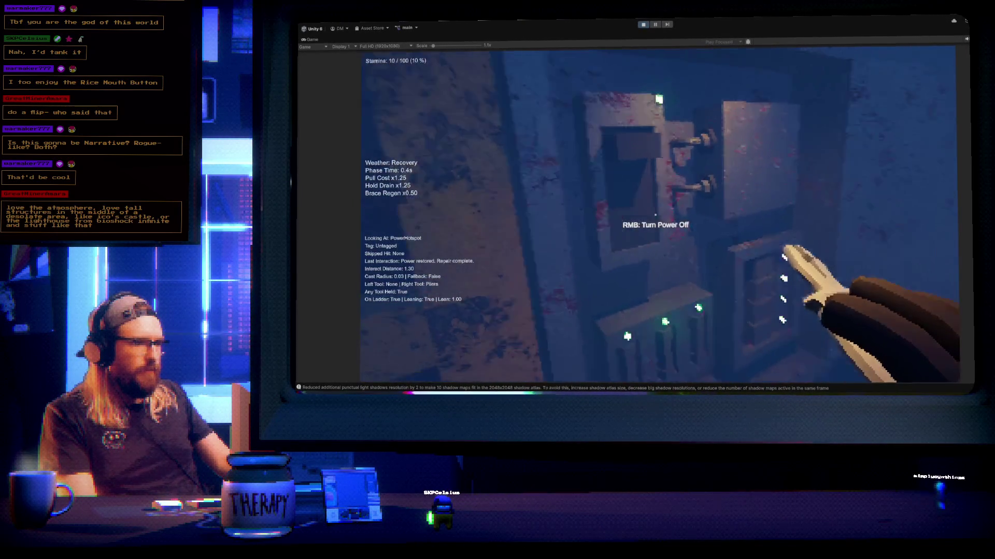
pyautogui.click(655, 214)
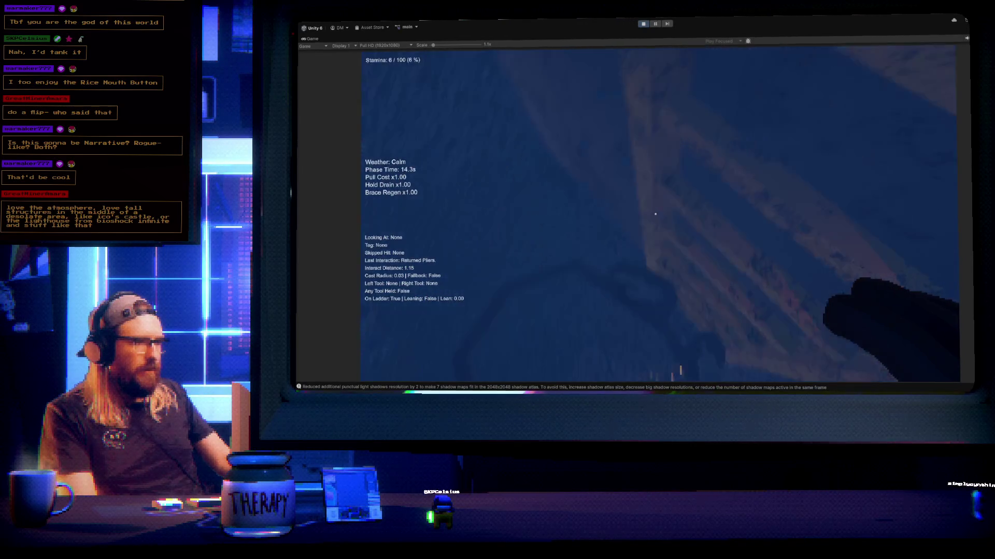
pyautogui.rightClick(655, 214)
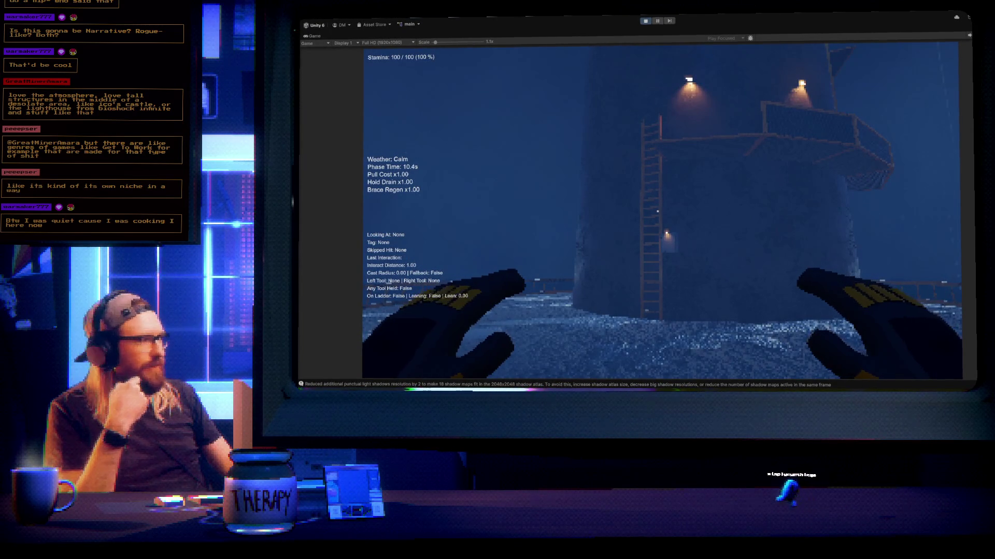
pyautogui.press('w')
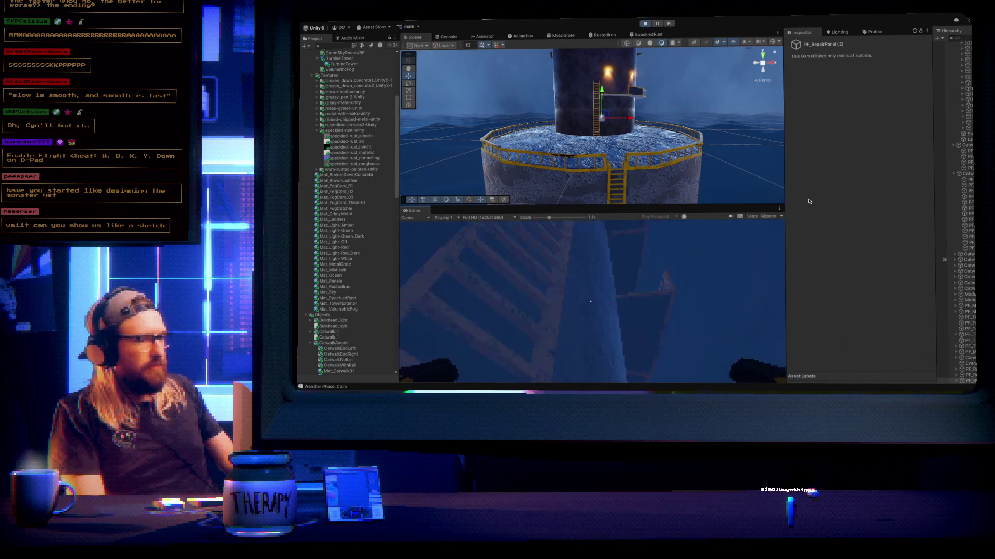
# Inspect the catwalk and ladder, stop play mode, and give the Scene view more room than the Game view
pyautogui.moveTo(683, 131); pyautogui.dragTo(591, 100)
pyautogui.scroll(1, 590, 100)
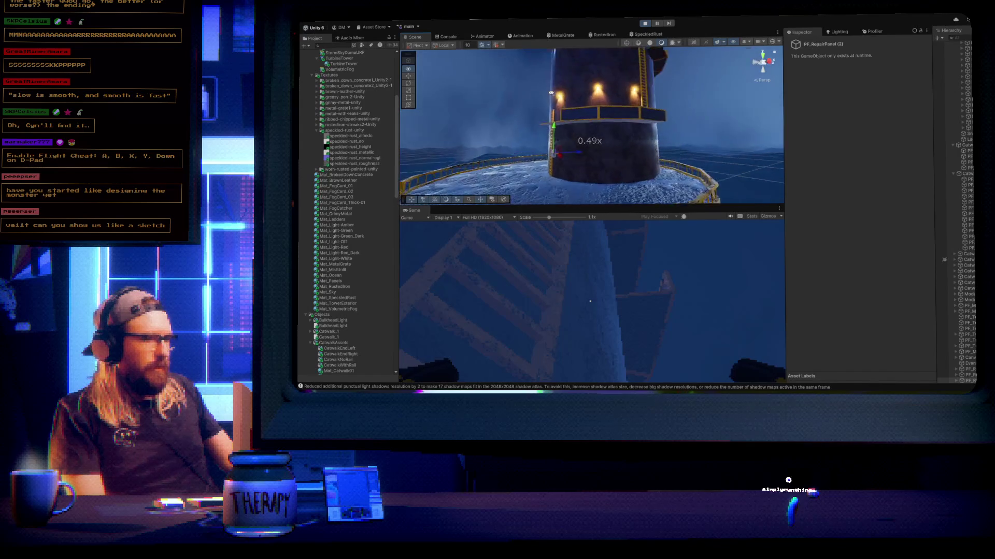
pyautogui.moveTo(502, 149)
pyautogui.mouseDown()
pyautogui.moveTo(916, 139)
pyautogui.moveTo(977, 205)
pyautogui.mouseUp()
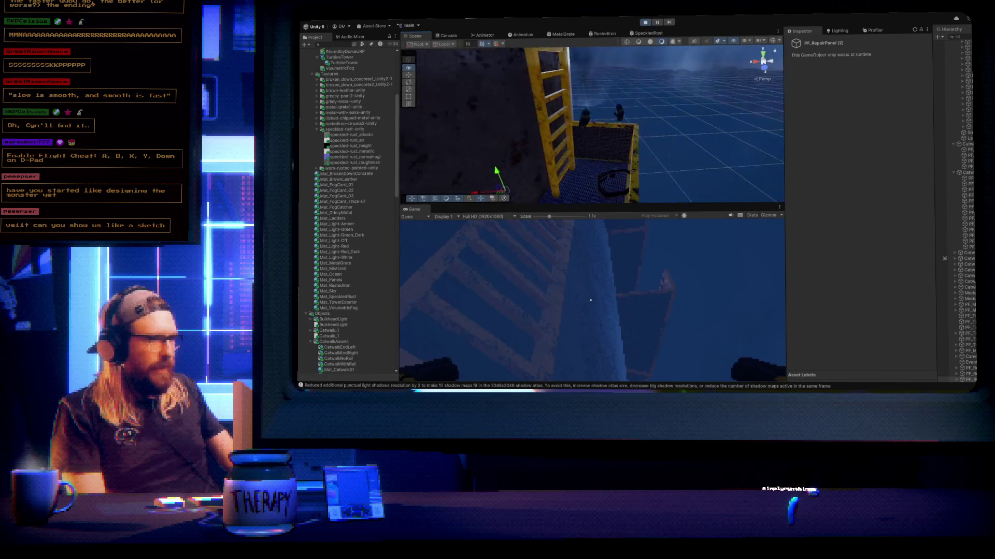
pyautogui.moveTo(944, 258); pyautogui.dragTo(944, 280)
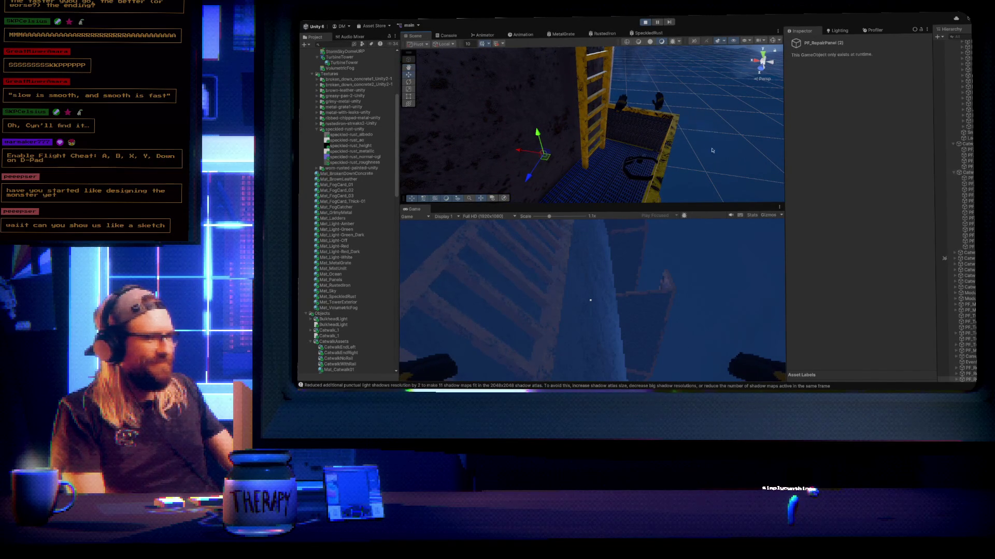
pyautogui.moveTo(645, 125); pyautogui.dragTo(577, 99)
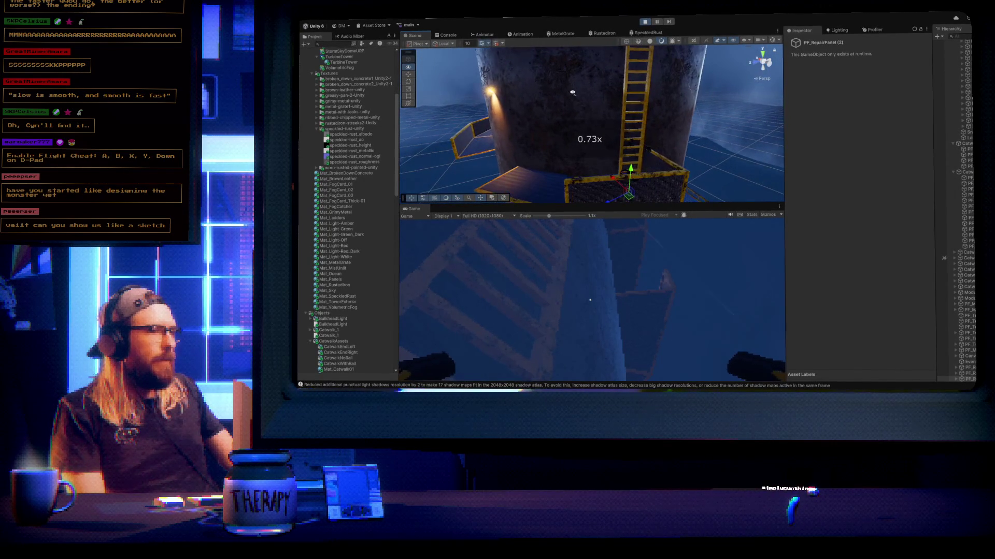
pyautogui.click(644, 21)
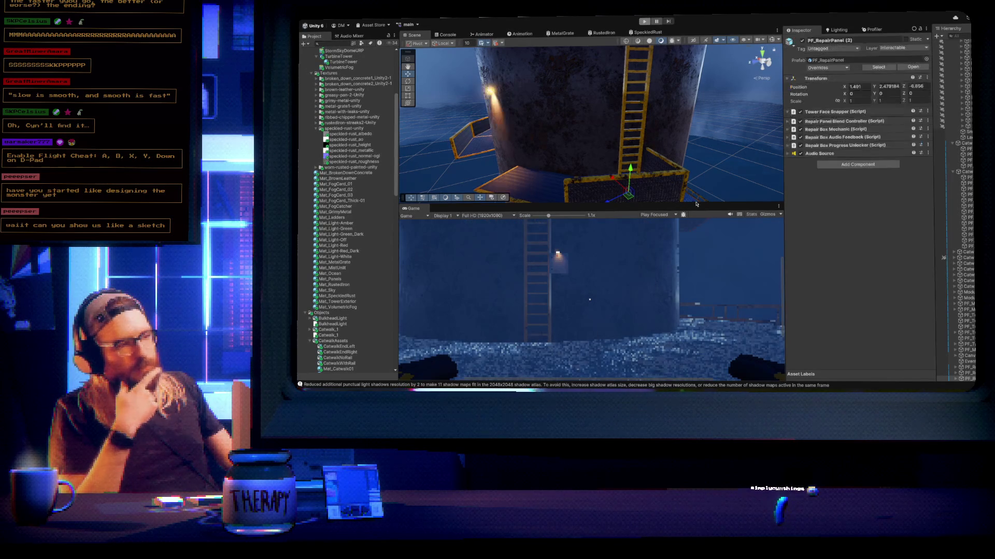
pyautogui.moveTo(697, 204); pyautogui.dragTo(701, 264)
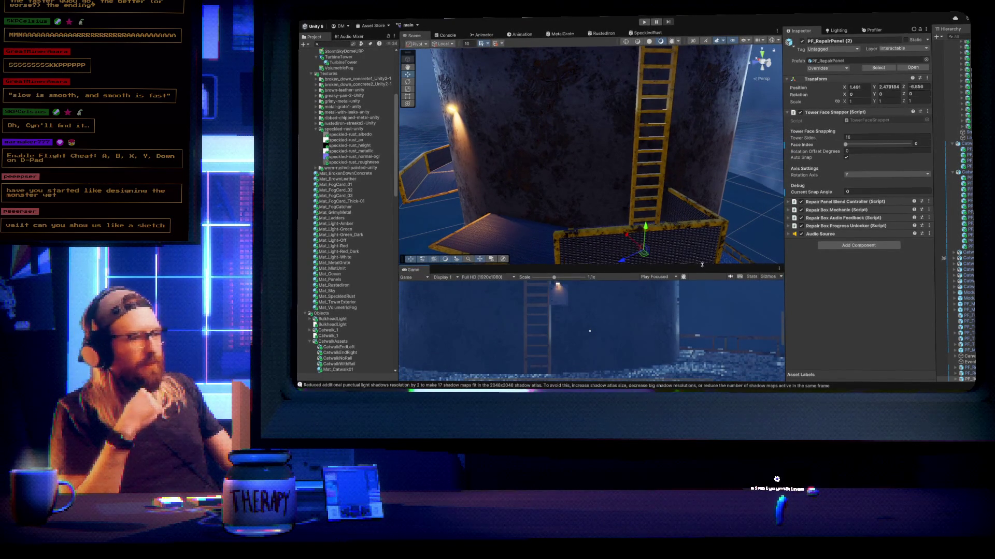
# Widen the Hierarchy panel so full object names show
pyautogui.moveTo(640, 180); pyautogui.dragTo(601, 182)
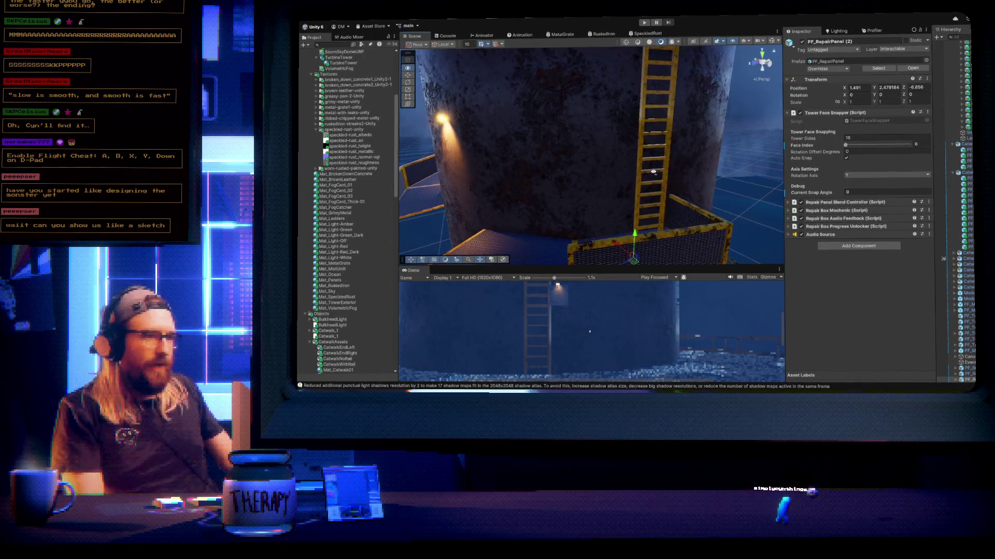
pyautogui.moveTo(932, 188); pyautogui.dragTo(913, 187)
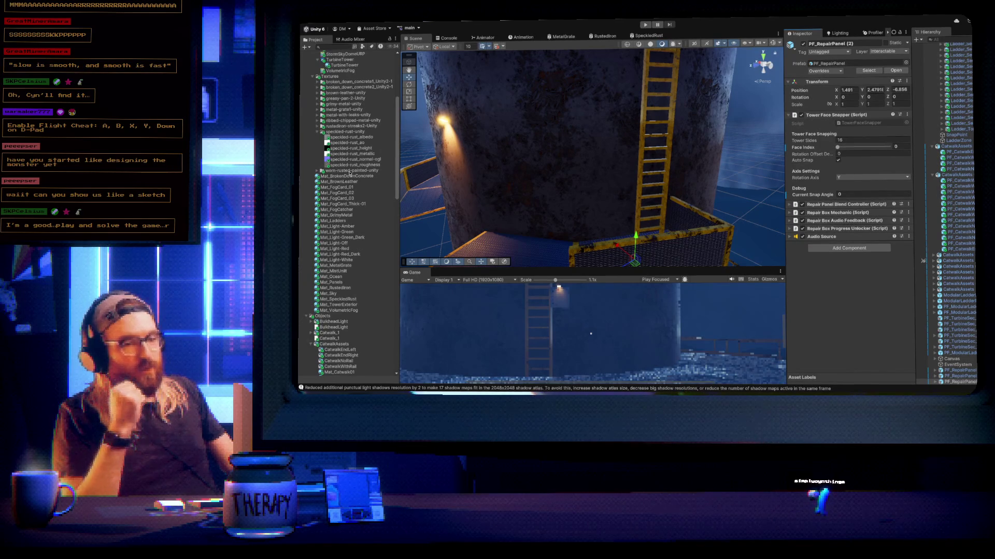
pyautogui.scroll(5, 349, 173)
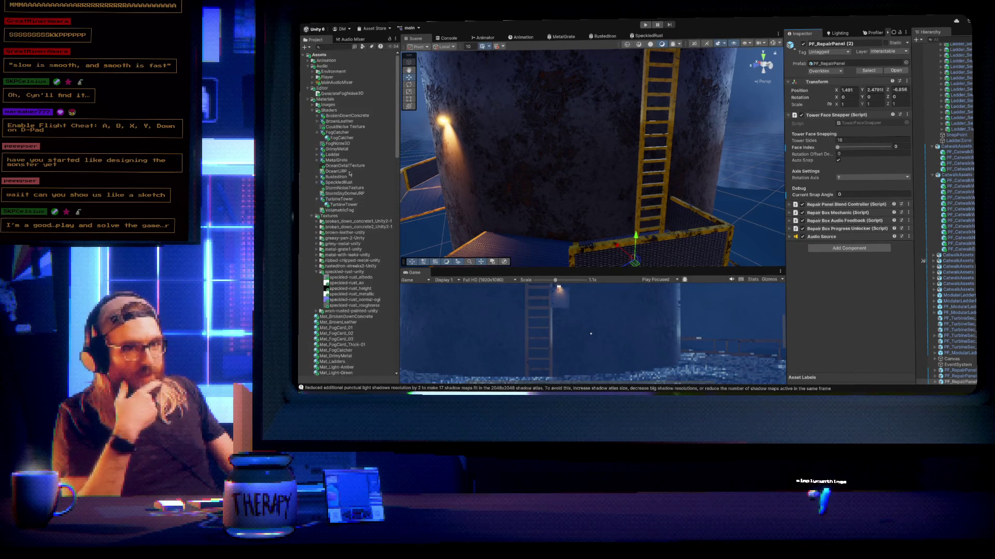
# Collapse the Materials, Editor, Audio and Objects folders in the Project window
pyautogui.click(307, 99)
pyautogui.click(307, 89)
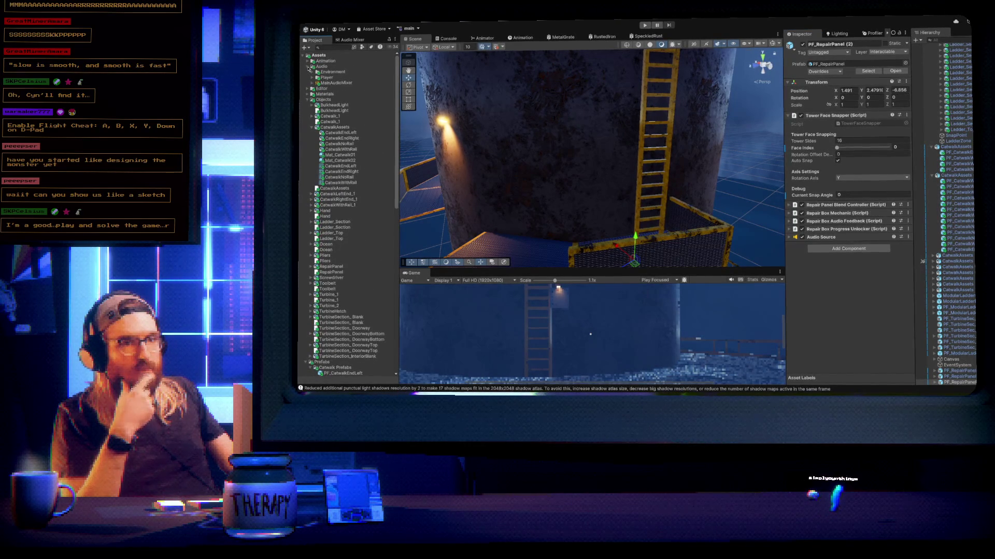
pyautogui.click(307, 67)
pyautogui.click(307, 83)
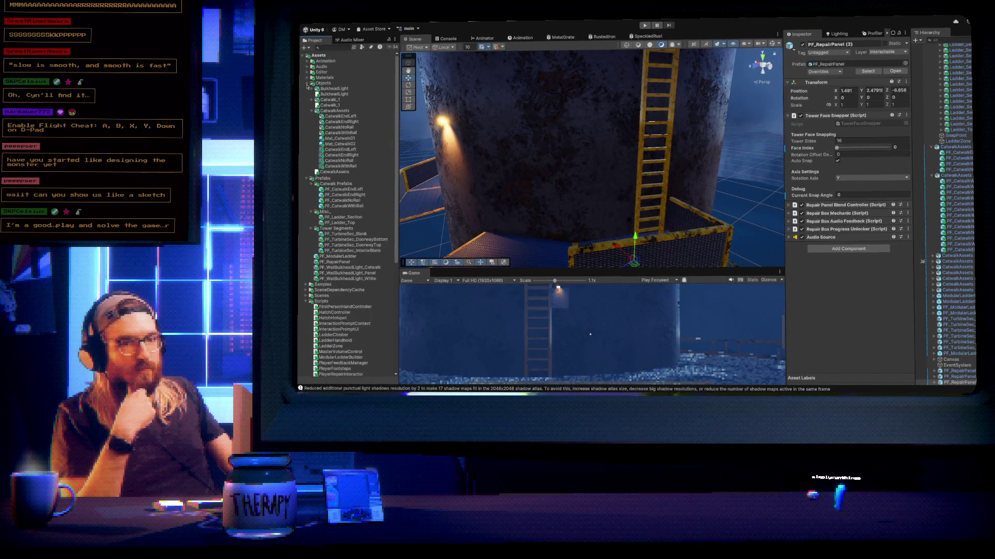
pyautogui.click(309, 83)
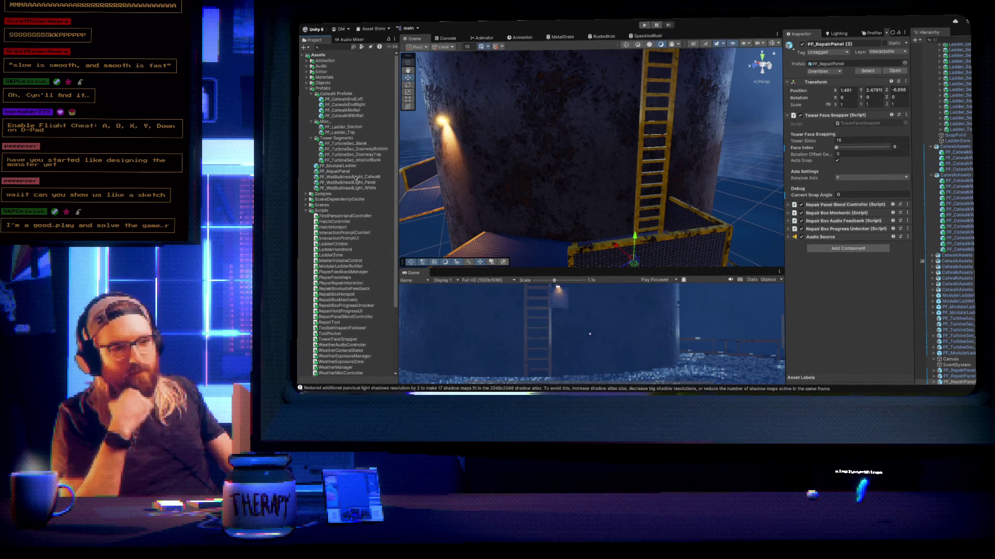
# Select PF_WallBulkheadLight_Catwalk and set its Tower Face Snapper Face Index to 13
pyautogui.click(598, 121)
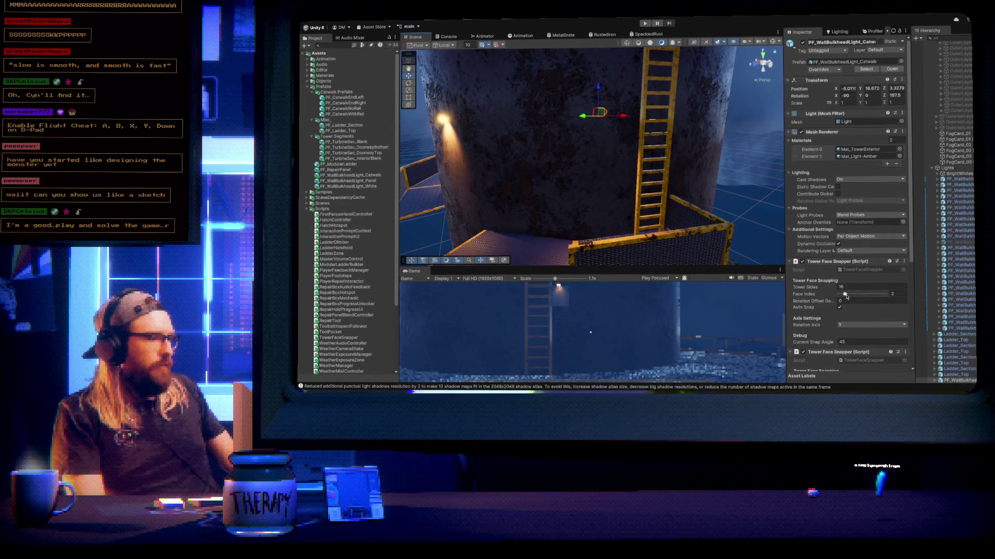
pyautogui.moveTo(851, 296); pyautogui.dragTo(863, 295)
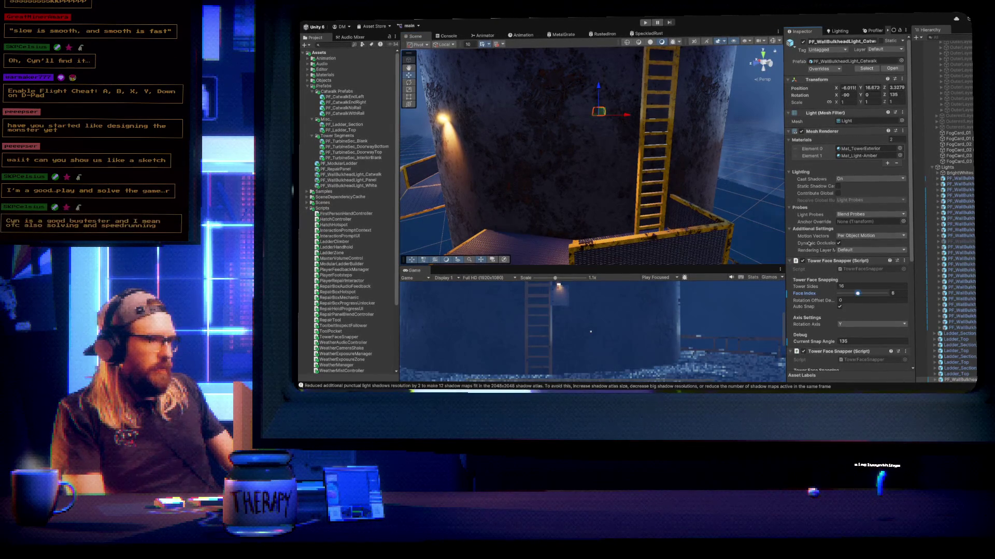
pyautogui.moveTo(648, 171); pyautogui.dragTo(680, 184)
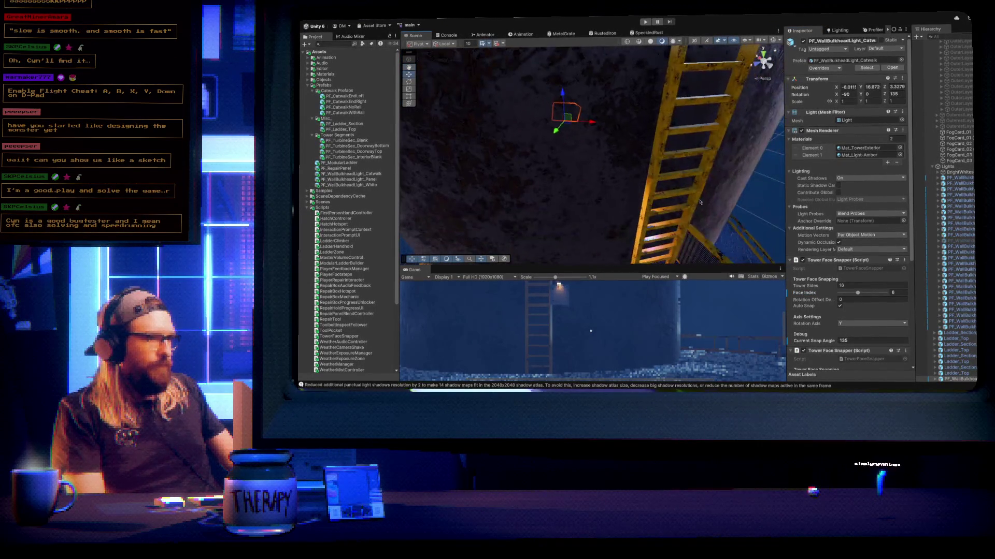
pyautogui.moveTo(858, 294); pyautogui.dragTo(879, 293)
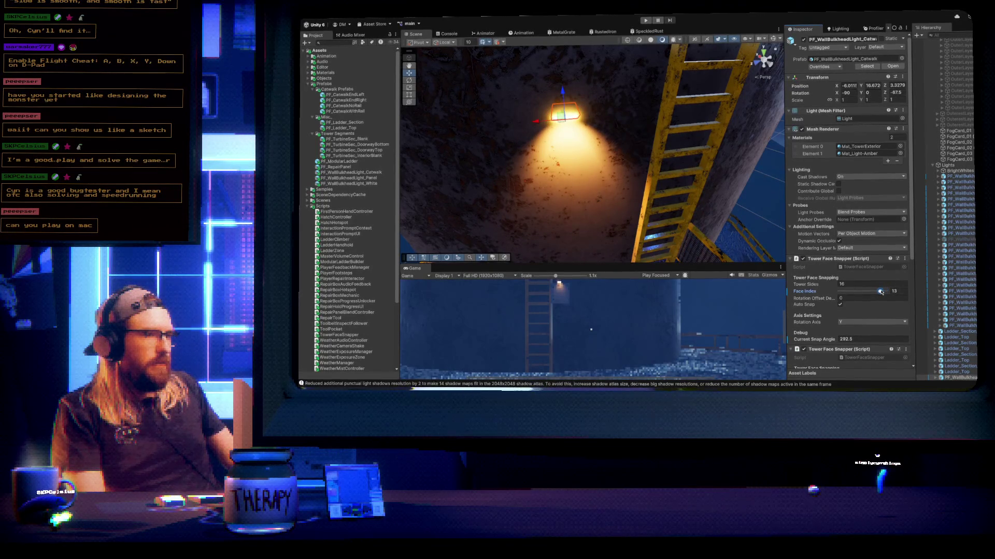
pyautogui.moveTo(544, 155)
pyautogui.mouseDown()
pyautogui.moveTo(499, 115)
pyautogui.moveTo(606, 105)
pyautogui.mouseUp()
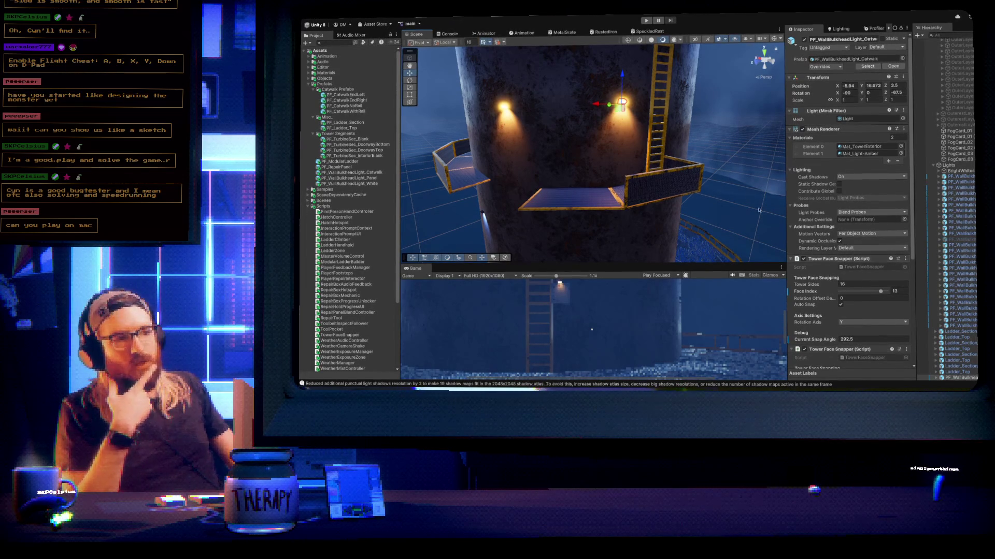
pyautogui.moveTo(873, 292)
pyautogui.mouseDown()
pyautogui.moveTo(853, 294)
pyautogui.moveTo(881, 293)
pyautogui.mouseUp()
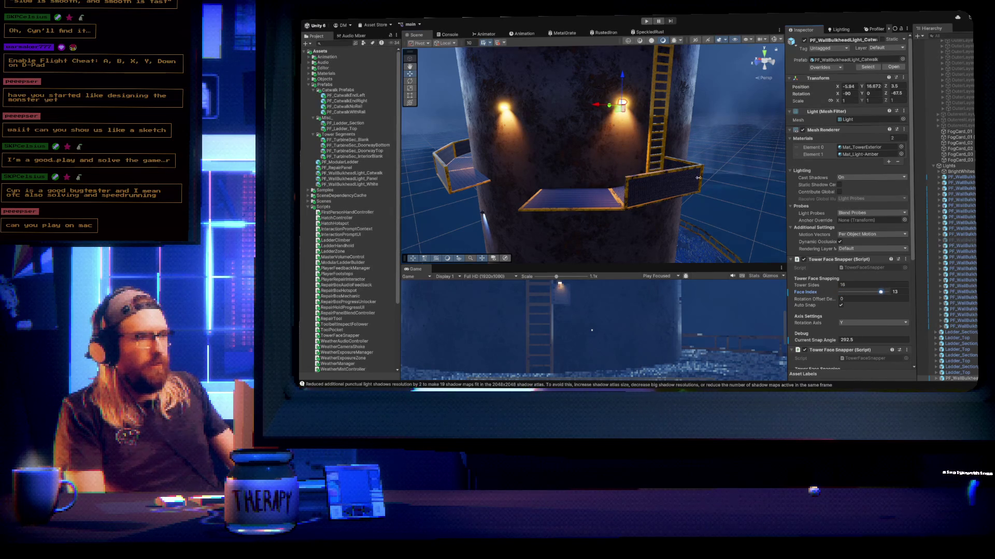
# Nudge the catwalk light slightly along X, check the tower lights, and select the blank turbine section
pyautogui.press('f')
pyautogui.moveTo(699, 179)
pyautogui.mouseDown()
pyautogui.moveTo(673, 248)
pyautogui.moveTo(616, 177)
pyautogui.mouseUp()
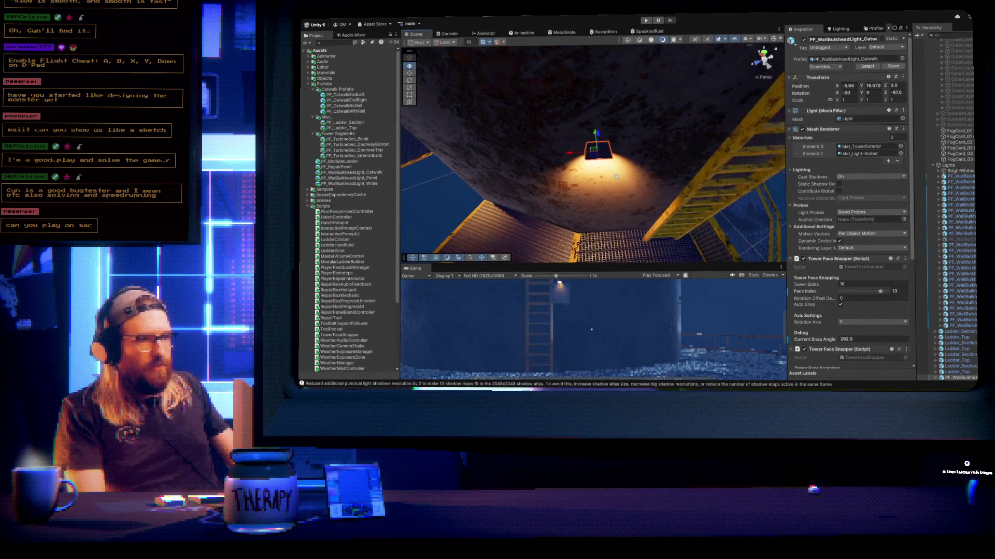
pyautogui.moveTo(569, 153); pyautogui.dragTo(573, 155)
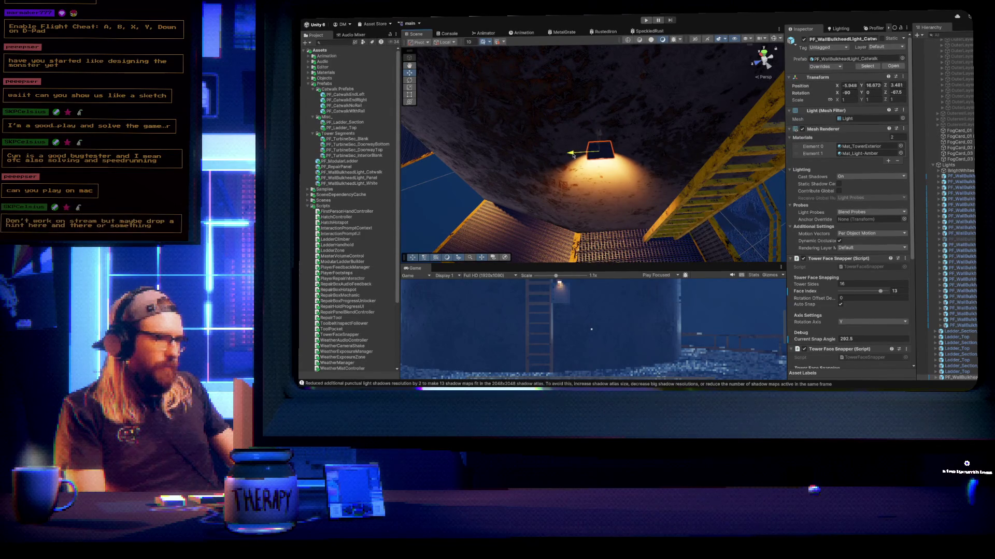
pyautogui.moveTo(638, 185); pyautogui.dragTo(651, 85)
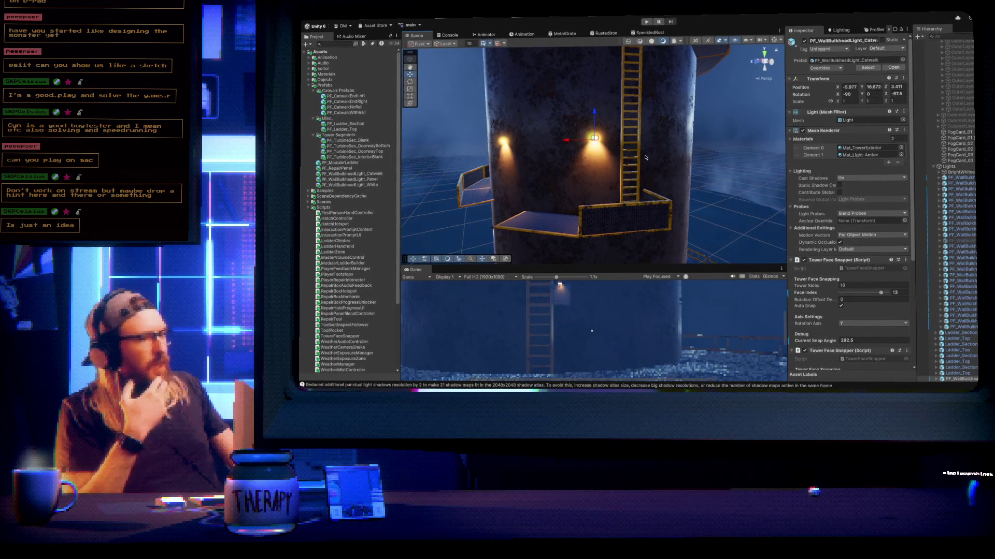
pyautogui.moveTo(638, 159); pyautogui.dragTo(668, 150)
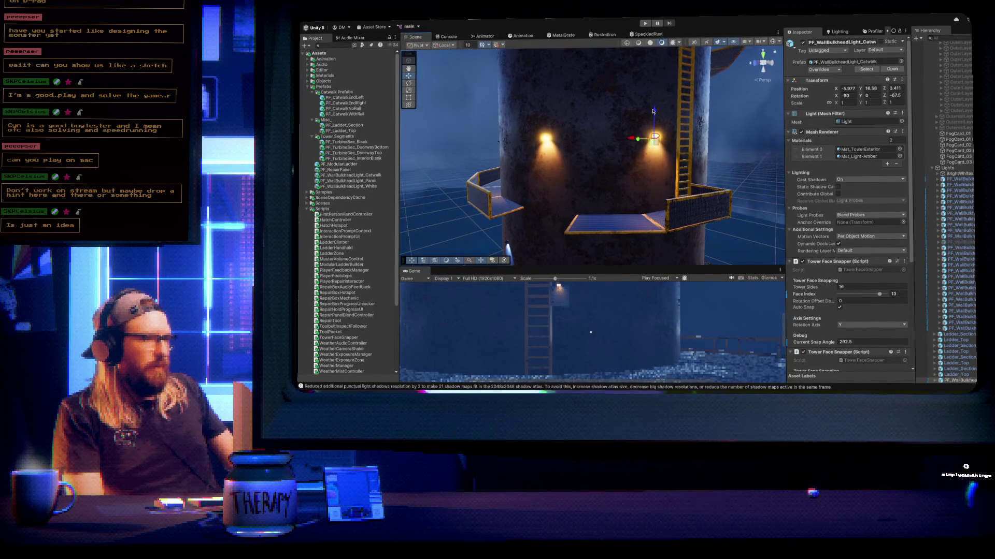
pyautogui.moveTo(725, 189)
pyautogui.mouseDown()
pyautogui.moveTo(641, 140)
pyautogui.moveTo(697, 181)
pyautogui.moveTo(744, 181)
pyautogui.mouseUp()
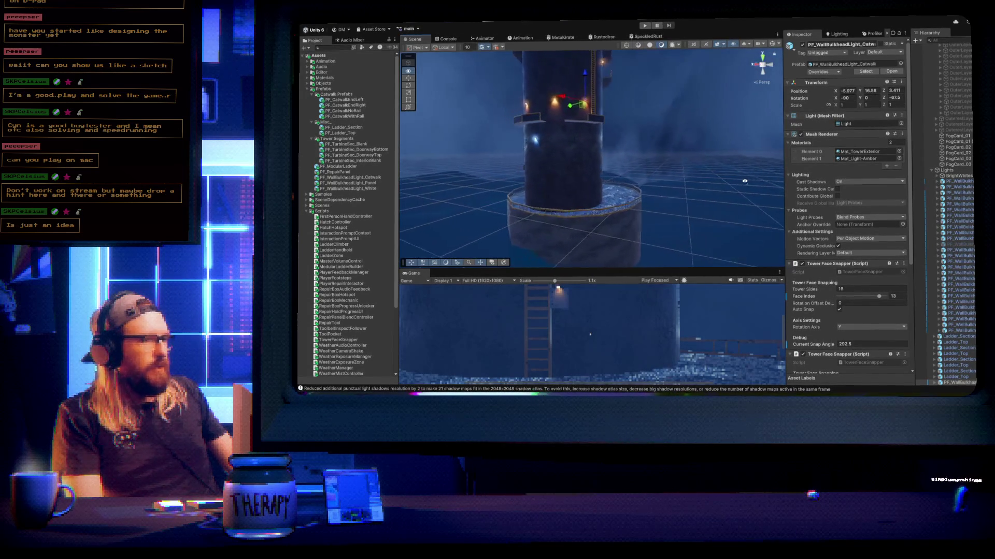
pyautogui.scroll(5, 777, 181)
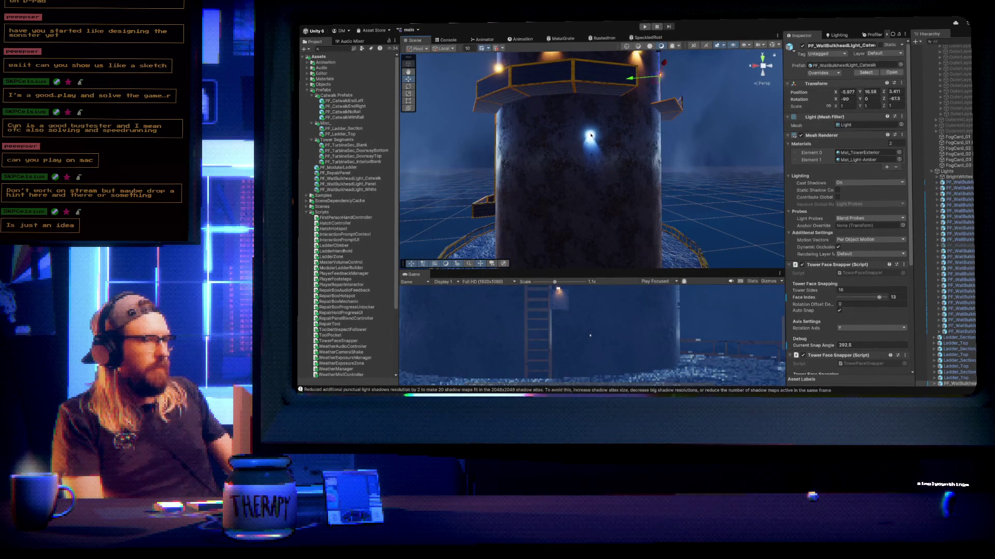
pyautogui.click(591, 137)
# Delete PF_WallBulkheadLight_White from the tower and check the remaining wall lights and ladder
pyautogui.press('f')
pyautogui.moveTo(786, 194); pyautogui.dragTo(821, 198)
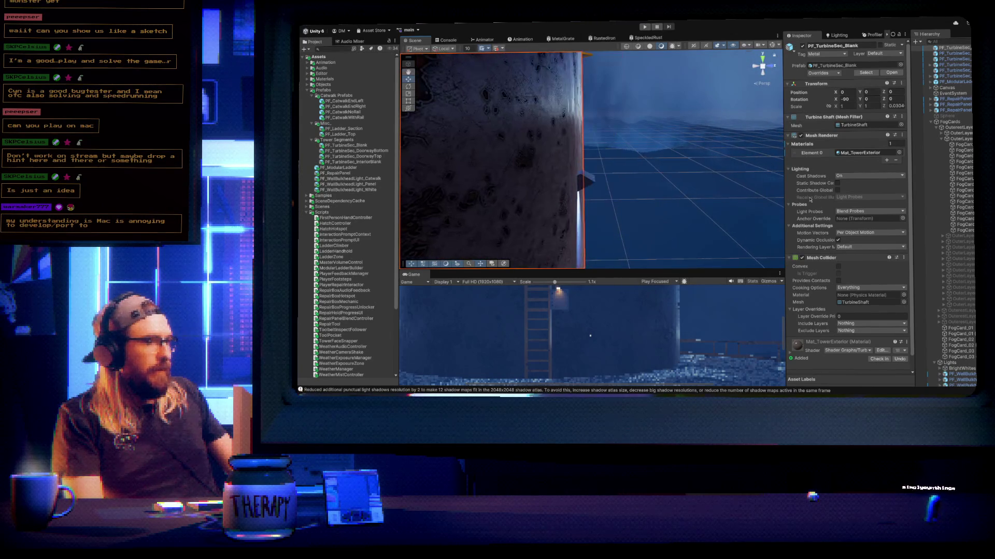
pyautogui.click(589, 181)
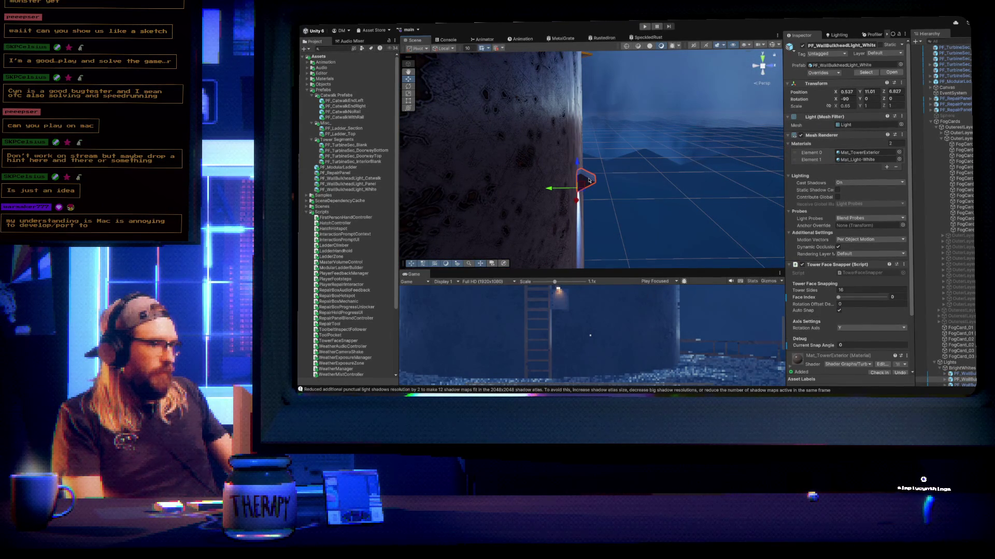
pyautogui.press('Delete')
pyautogui.moveTo(668, 182)
pyautogui.mouseDown()
pyautogui.moveTo(496, 178)
pyautogui.moveTo(444, 160)
pyautogui.moveTo(752, 162)
pyautogui.moveTo(812, 179)
pyautogui.moveTo(761, 122)
pyautogui.moveTo(718, 152)
pyautogui.mouseUp()
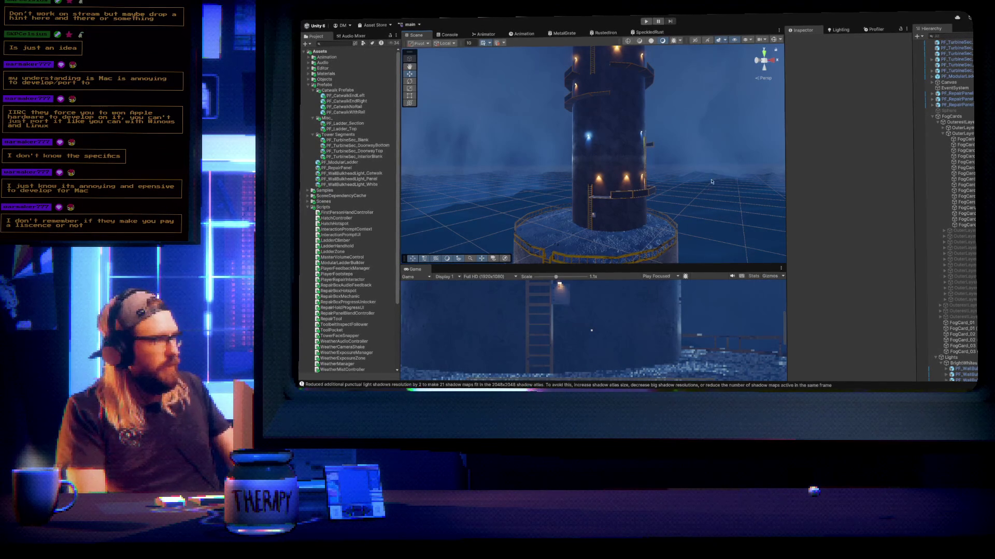
# Enter values 1 and 0.18 in the PC_RPAsset pipeline settings and enlarge the Scene view
pyautogui.moveTo(689, 263)
pyautogui.mouseDown()
pyautogui.moveTo(697, 127)
pyautogui.moveTo(699, 177)
pyautogui.moveTo(699, 162)
pyautogui.mouseUp()
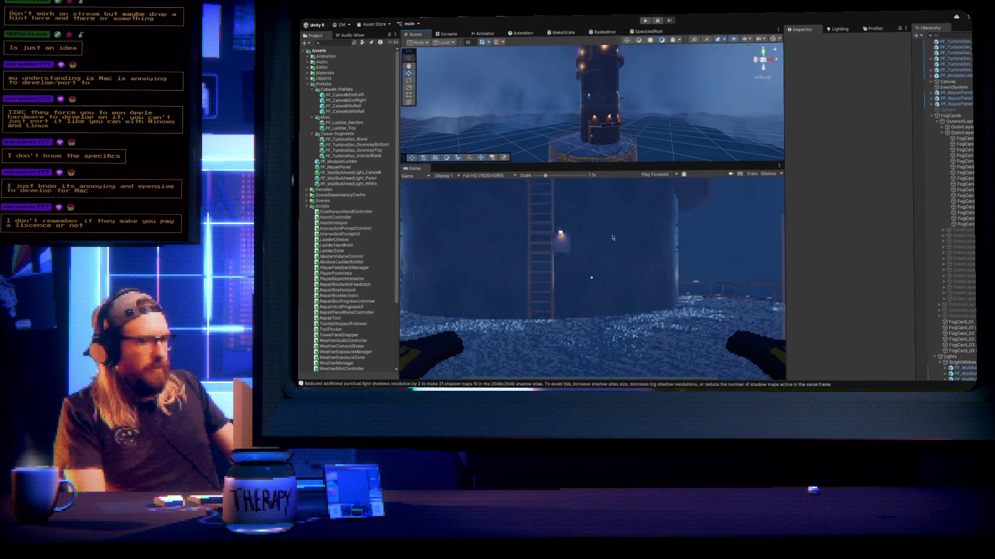
pyautogui.scroll(-2, 602, 248)
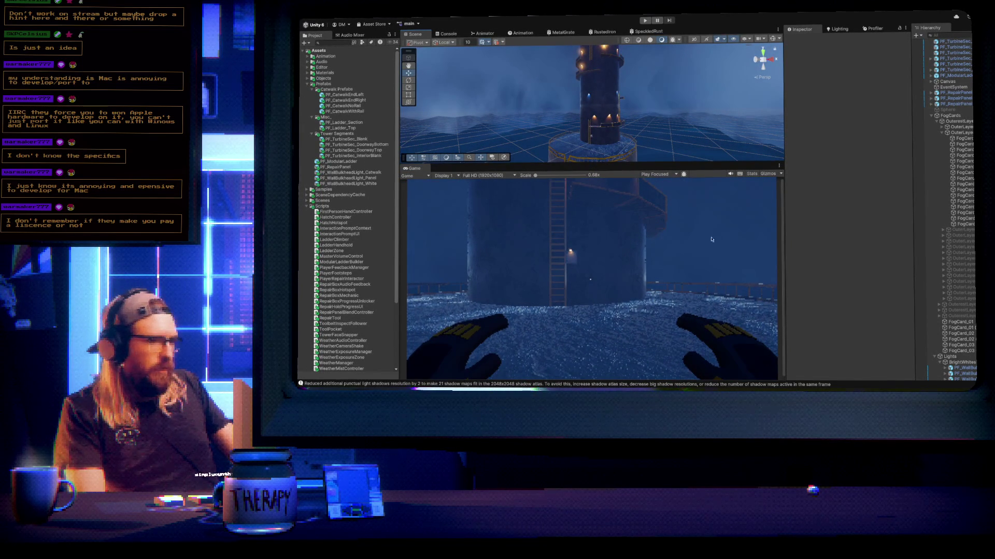
pyautogui.scroll(-4, 356, 278)
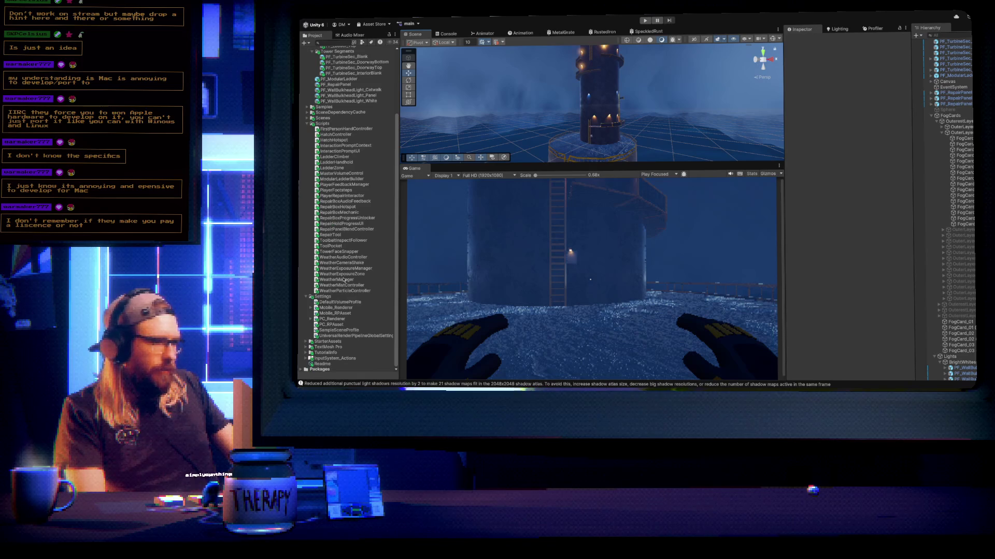
pyautogui.click(339, 324)
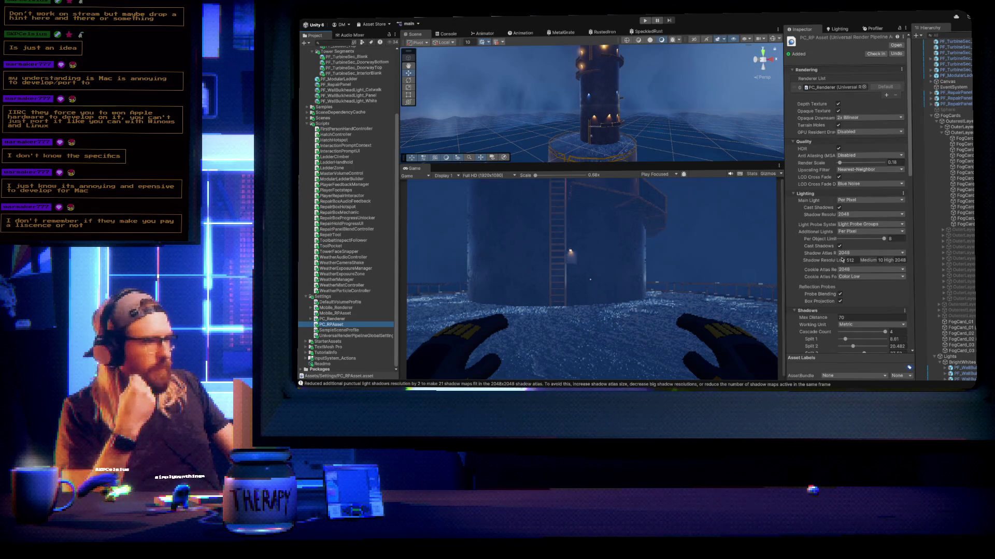
pyautogui.write('1')
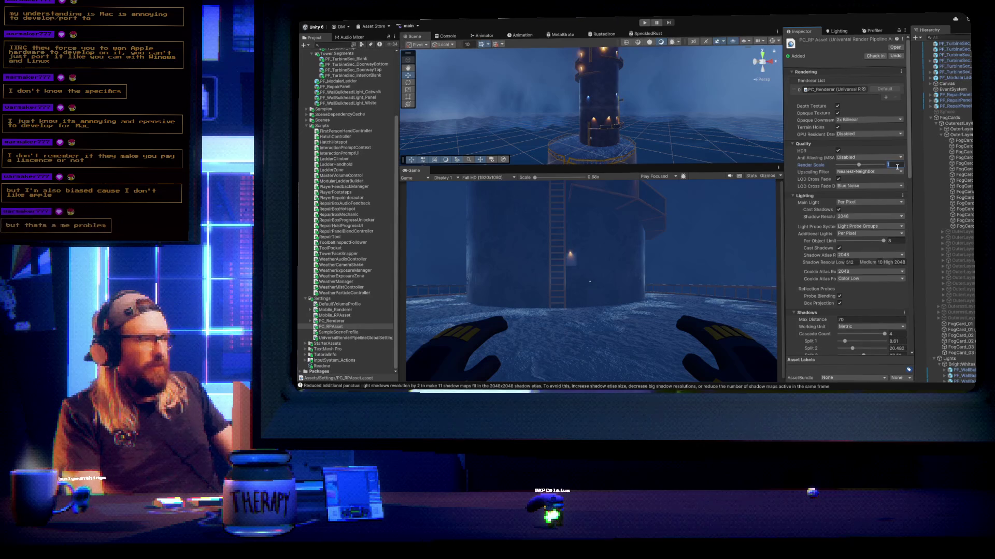
pyautogui.write('0.18')
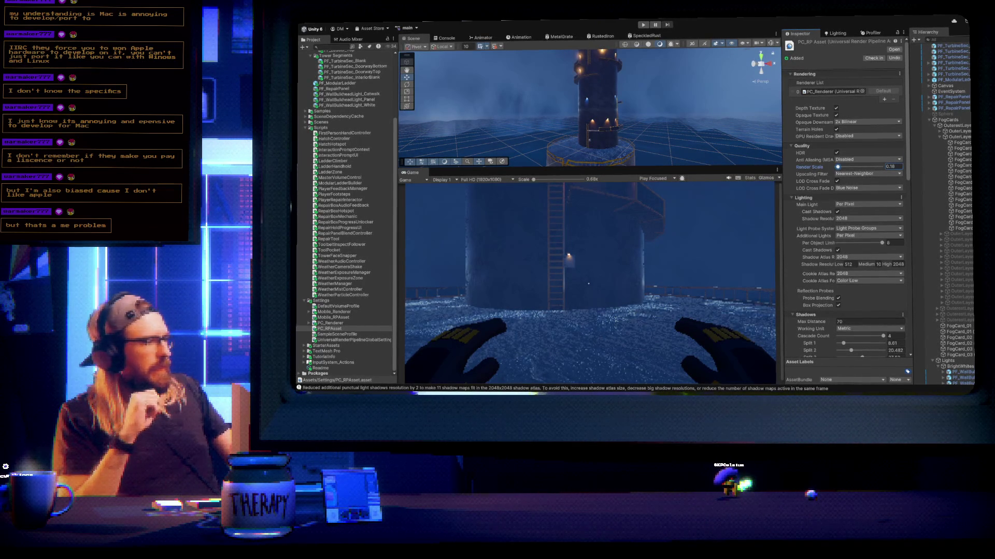
pyautogui.moveTo(699, 166)
pyautogui.mouseDown()
pyautogui.moveTo(698, 222)
pyautogui.moveTo(638, 178)
pyautogui.moveTo(687, 156)
pyautogui.mouseUp()
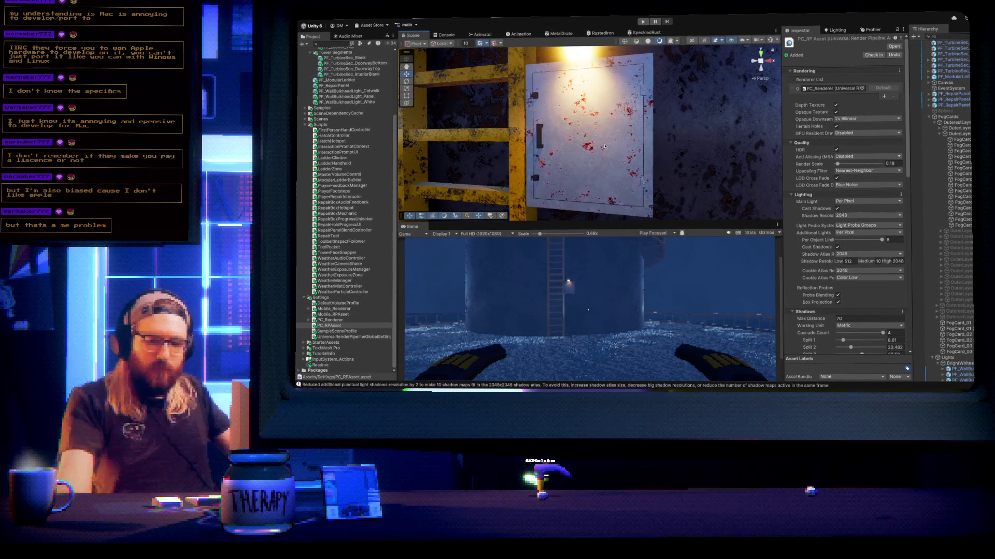
pyautogui.moveTo(627, 154)
pyautogui.mouseDown()
pyautogui.moveTo(676, 166)
pyautogui.moveTo(752, 251)
pyautogui.moveTo(742, 212)
pyautogui.mouseUp()
pyautogui.press('w')
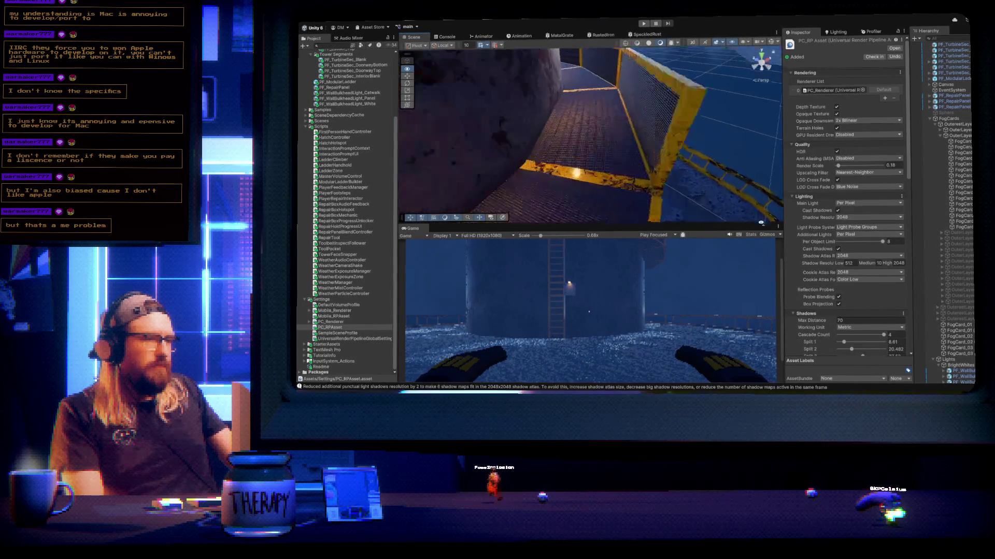
pyautogui.press('s')
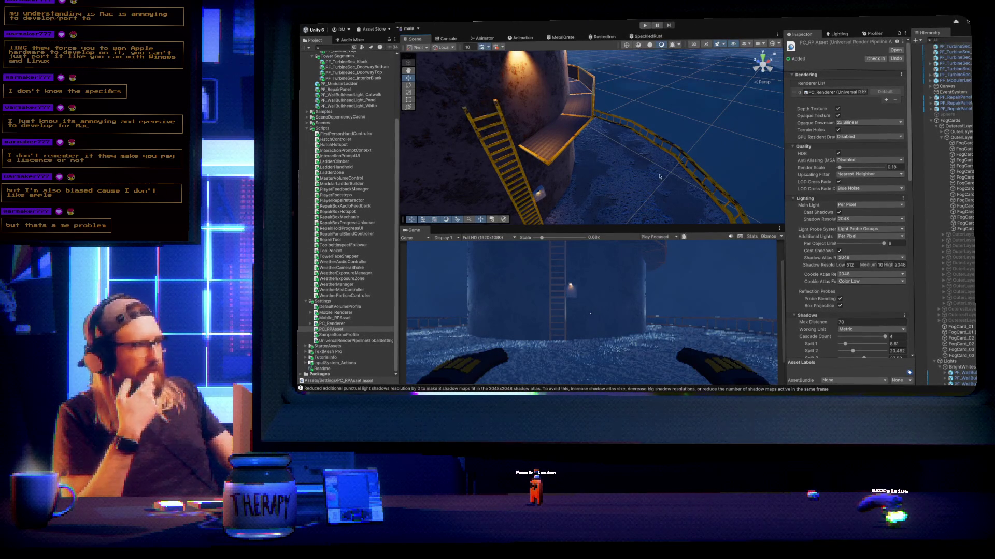
pyautogui.moveTo(678, 138)
pyautogui.mouseDown()
pyautogui.moveTo(572, 90)
pyautogui.moveTo(638, 132)
pyautogui.moveTo(653, 105)
pyautogui.moveTo(627, 94)
pyautogui.moveTo(467, 98)
pyautogui.moveTo(629, 91)
pyautogui.mouseUp()
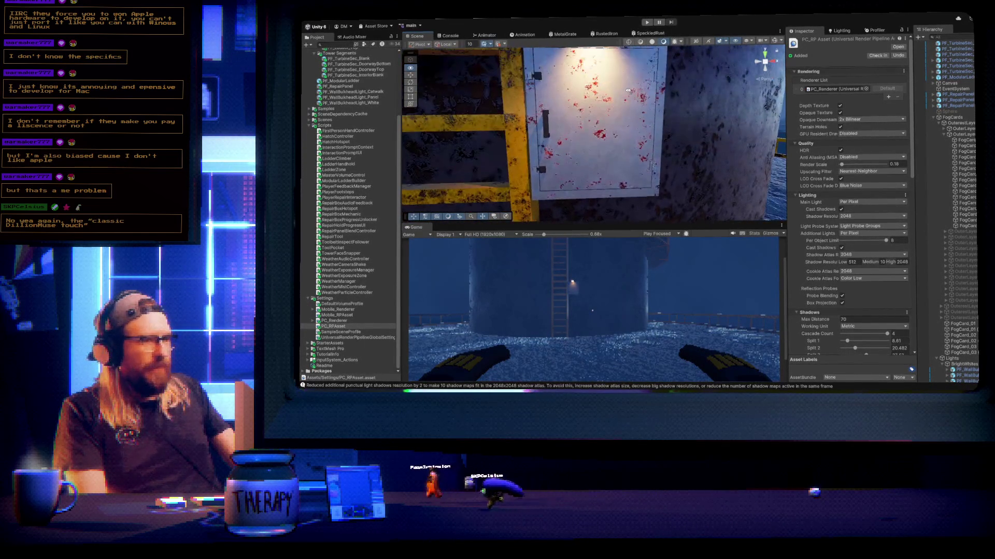
pyautogui.scroll(-5, 629, 91)
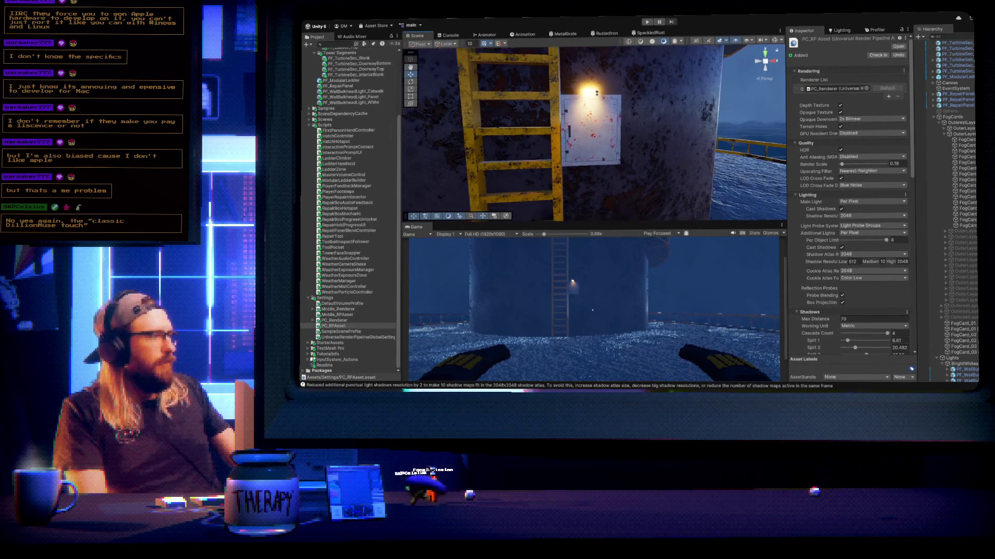
pyautogui.click(596, 93)
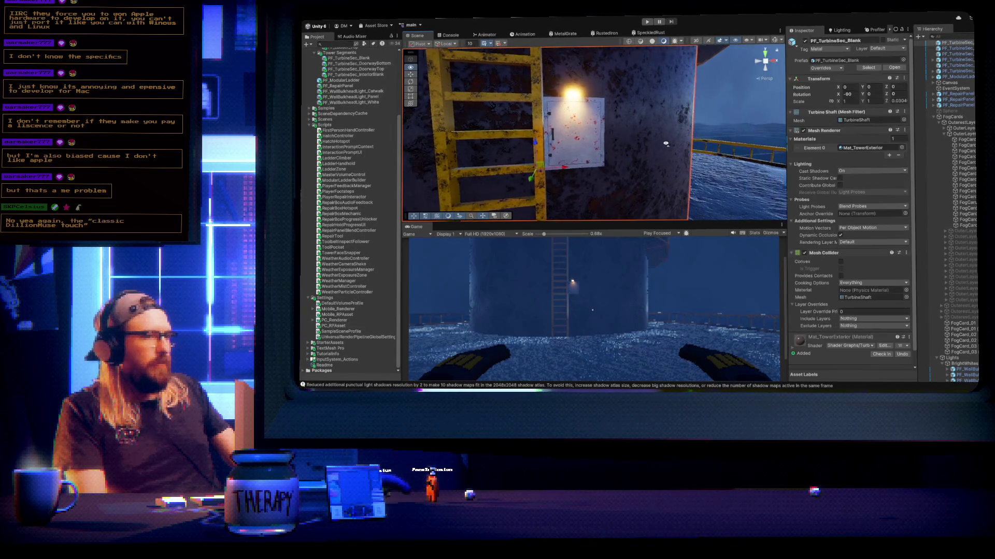
# Select PF_RepairPanel (2) in the Hierarchy instead of FogCard_01 and frame it with F
pyautogui.click(734, 98)
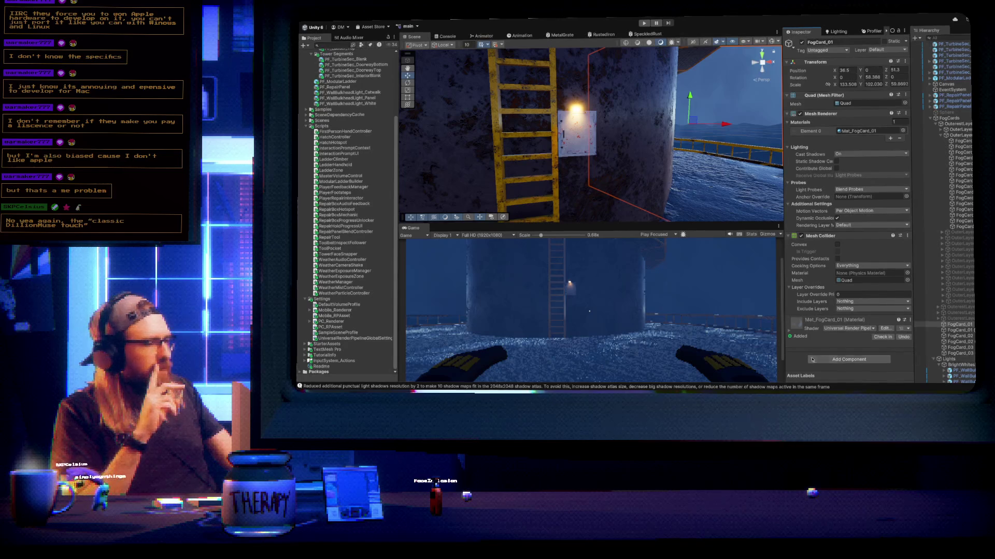
pyautogui.scroll(-5, 953, 276)
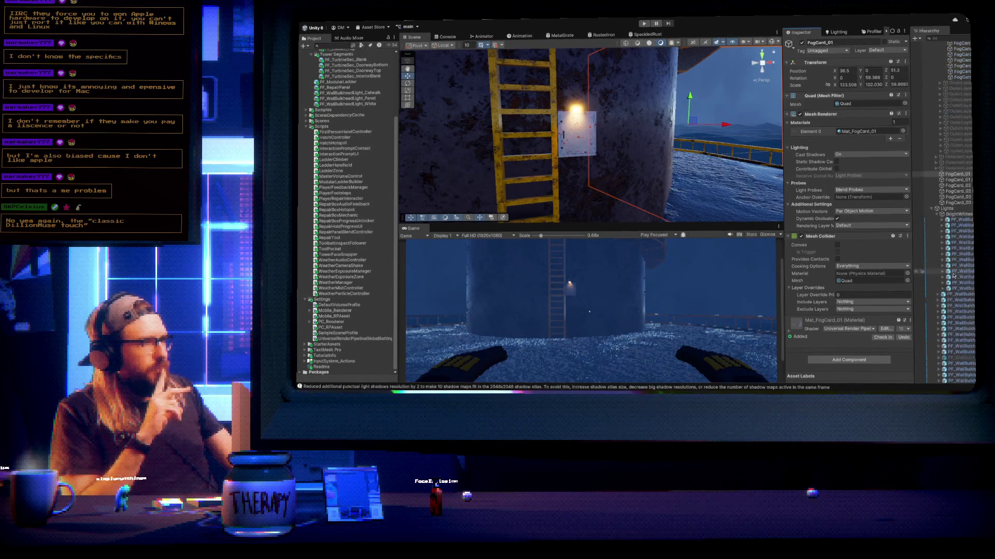
pyautogui.scroll(2, 953, 276)
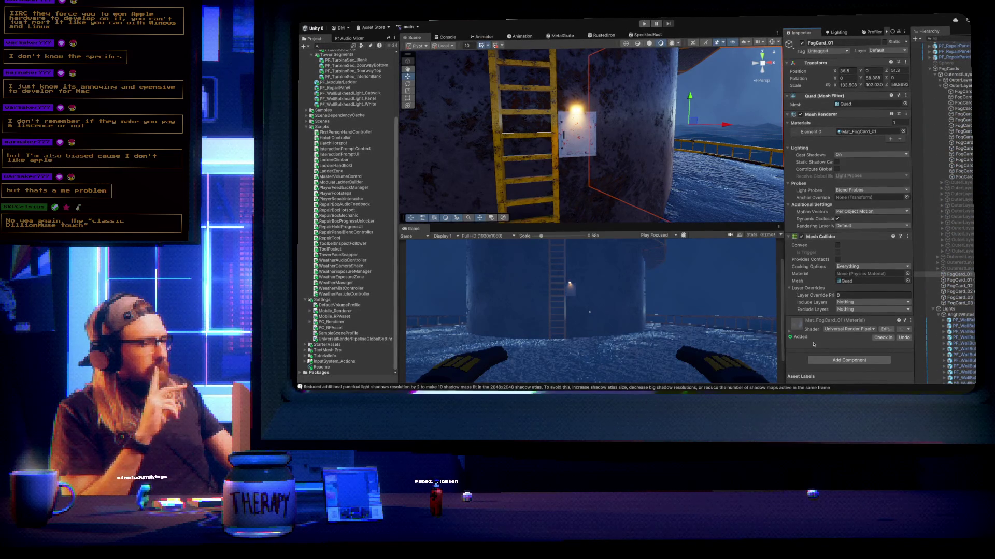
pyautogui.click(580, 134)
pyautogui.press('f')
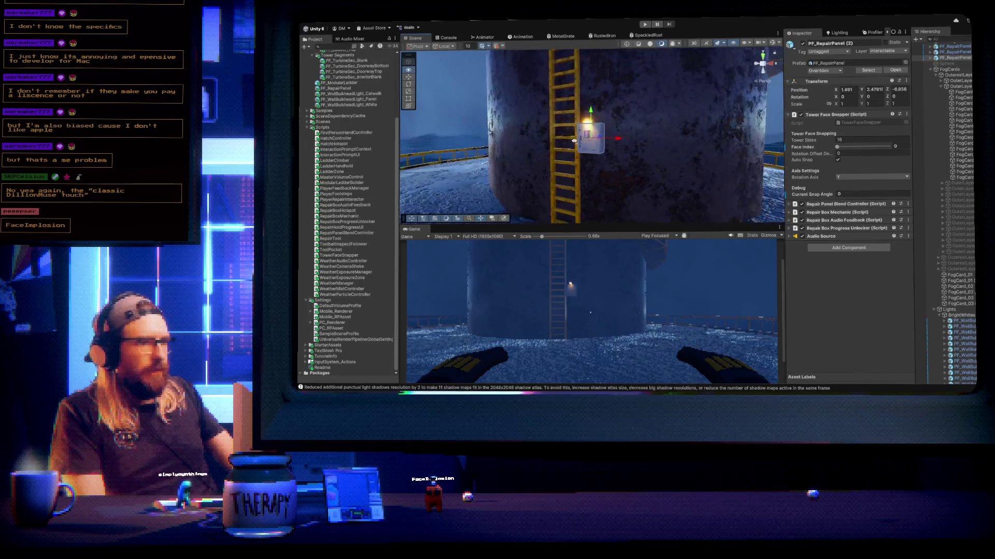
pyautogui.moveTo(574, 141)
pyautogui.mouseDown()
pyautogui.moveTo(633, 68)
pyautogui.moveTo(606, 165)
pyautogui.moveTo(570, 141)
pyautogui.moveTo(483, 159)
pyautogui.mouseUp()
pyautogui.press('f')
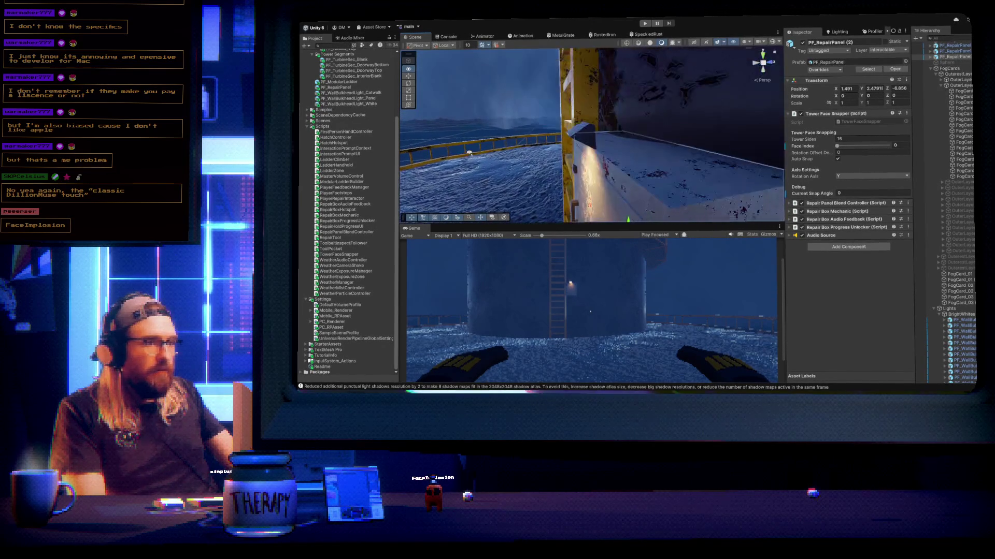
pyautogui.moveTo(469, 152); pyautogui.dragTo(611, 149)
pyautogui.scroll(-3, 614, 150)
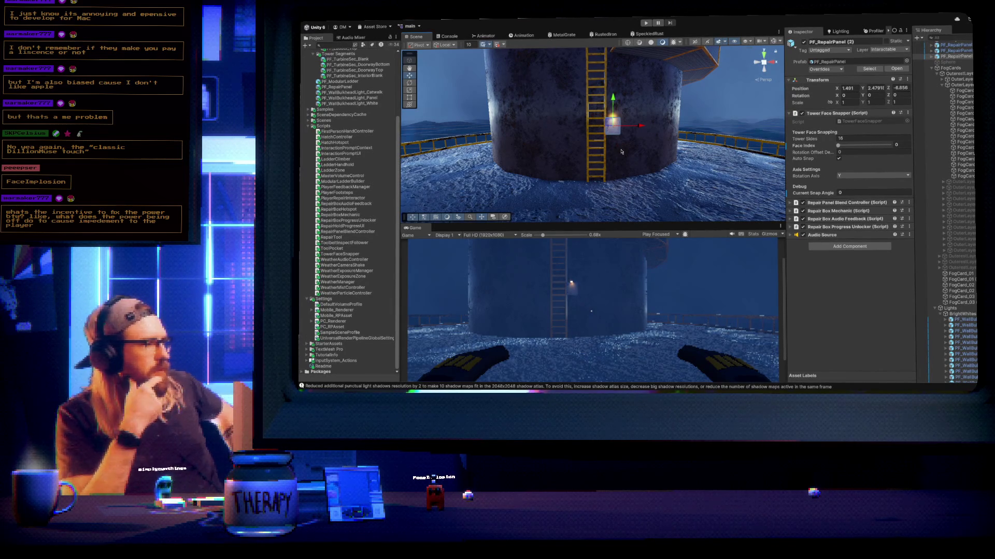
pyautogui.moveTo(648, 143)
pyautogui.mouseDown()
pyautogui.moveTo(588, 129)
pyautogui.moveTo(559, 140)
pyautogui.moveTo(725, 150)
pyautogui.mouseUp()
pyautogui.press('f')
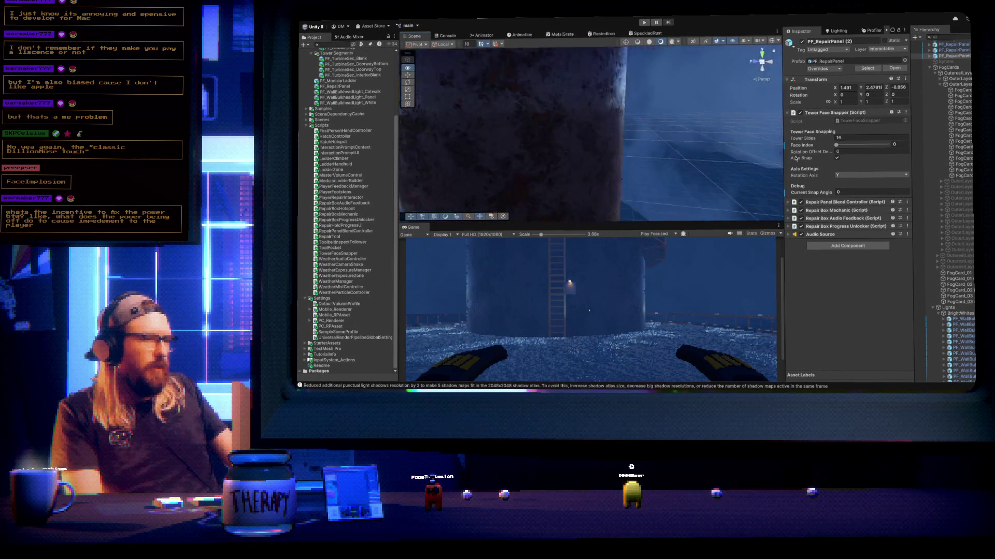
pyautogui.scroll(-5, 674, 163)
pyautogui.moveTo(661, 165)
pyautogui.mouseDown()
pyautogui.moveTo(592, 143)
pyautogui.moveTo(620, 145)
pyautogui.moveTo(443, 144)
pyautogui.mouseUp()
pyautogui.scroll(3, 586, 148)
pyautogui.press('f')
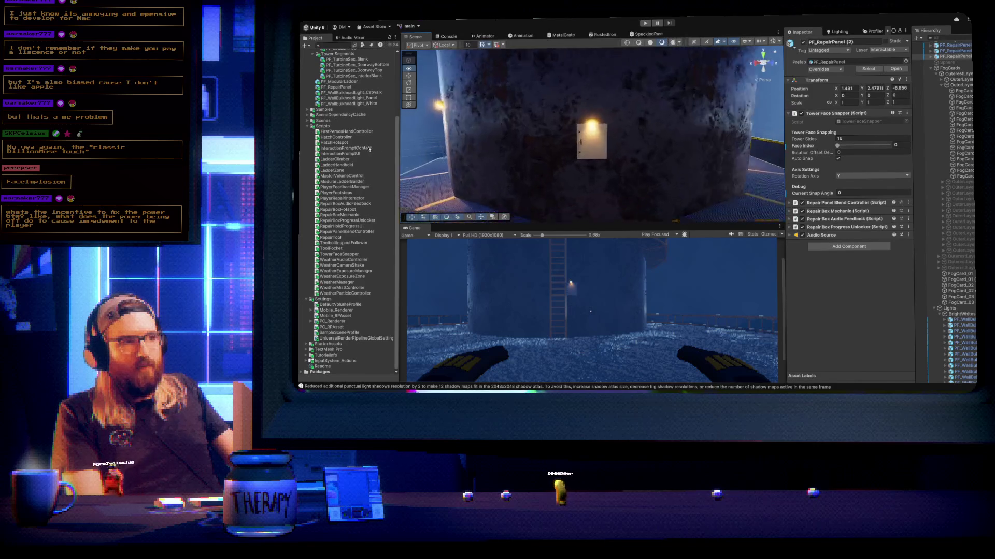
pyautogui.moveTo(570, 150)
pyautogui.mouseDown()
pyautogui.moveTo(627, 153)
pyautogui.moveTo(600, 148)
pyautogui.moveTo(614, 146)
pyautogui.mouseUp()
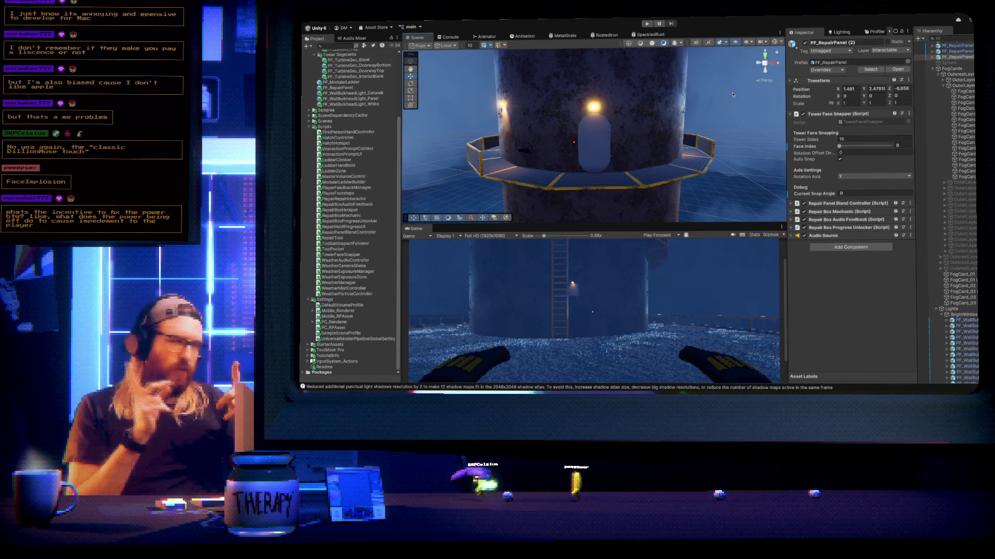
pyautogui.moveTo(657, 150)
pyautogui.mouseDown()
pyautogui.moveTo(654, 46)
pyautogui.moveTo(666, 162)
pyautogui.mouseUp()
pyautogui.scroll(5, 606, 166)
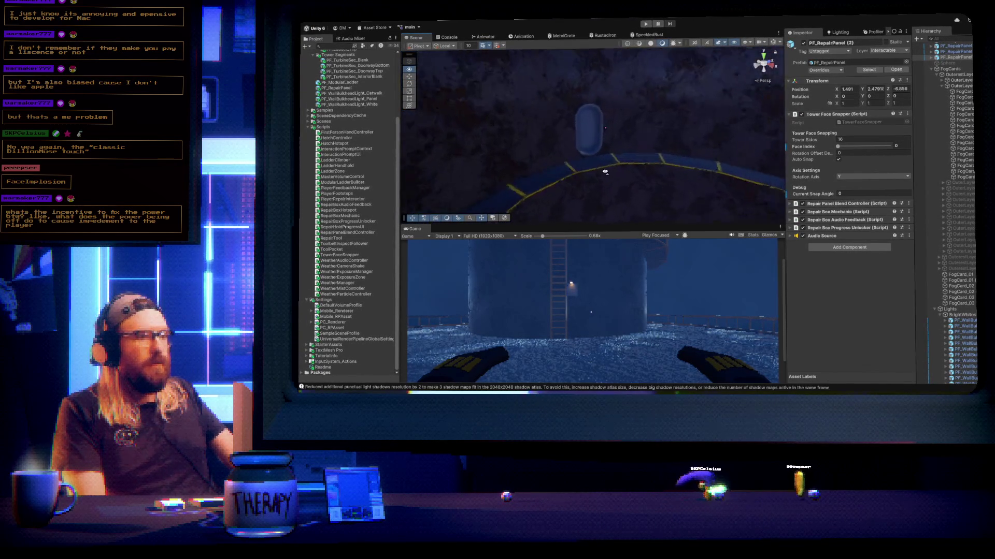
pyautogui.press('f')
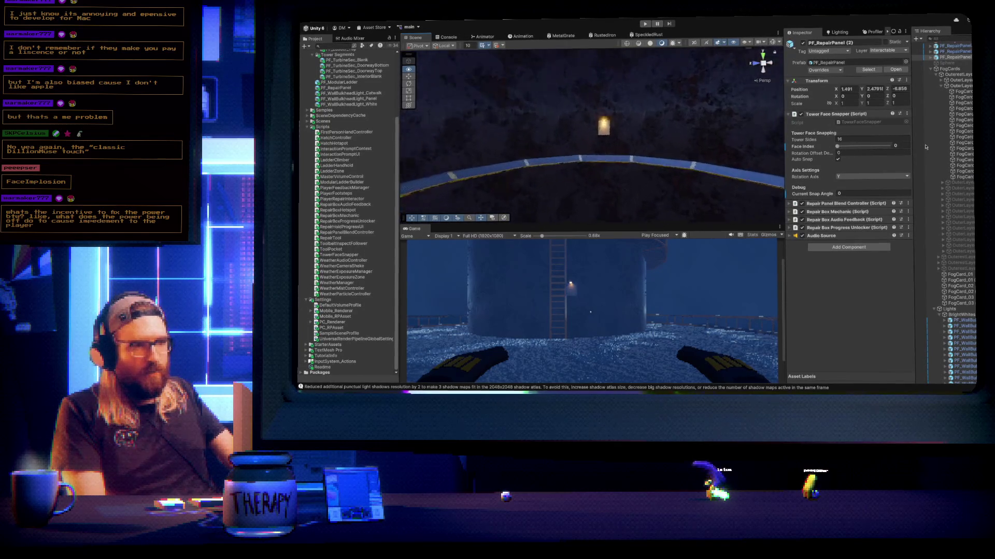
pyautogui.moveTo(570, 129)
pyautogui.mouseDown()
pyautogui.moveTo(538, 155)
pyautogui.moveTo(518, 197)
pyautogui.moveTo(580, 202)
pyautogui.moveTo(560, 194)
pyautogui.moveTo(599, 150)
pyautogui.moveTo(725, 148)
pyautogui.moveTo(710, 183)
pyautogui.moveTo(723, 163)
pyautogui.moveTo(746, 155)
pyautogui.mouseUp()
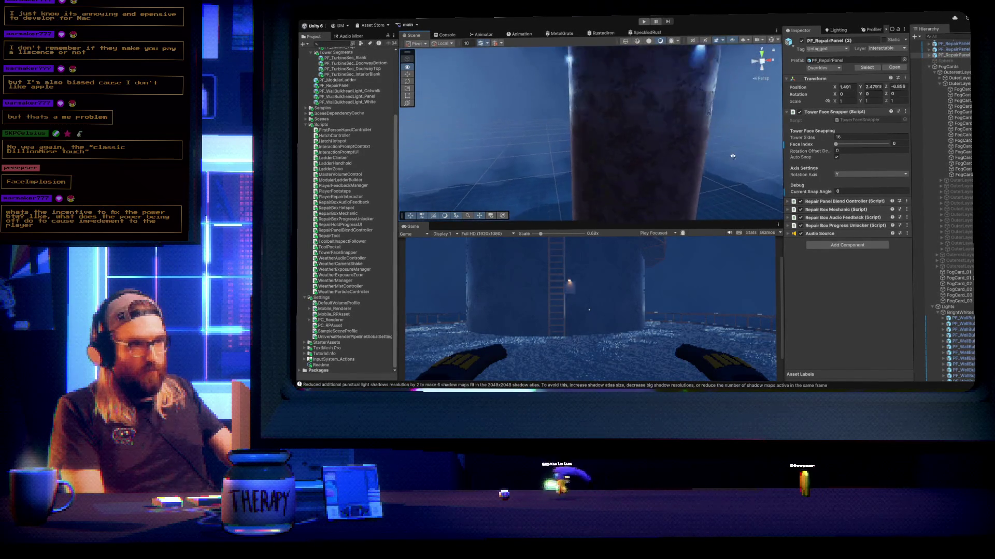
pyautogui.press('f')
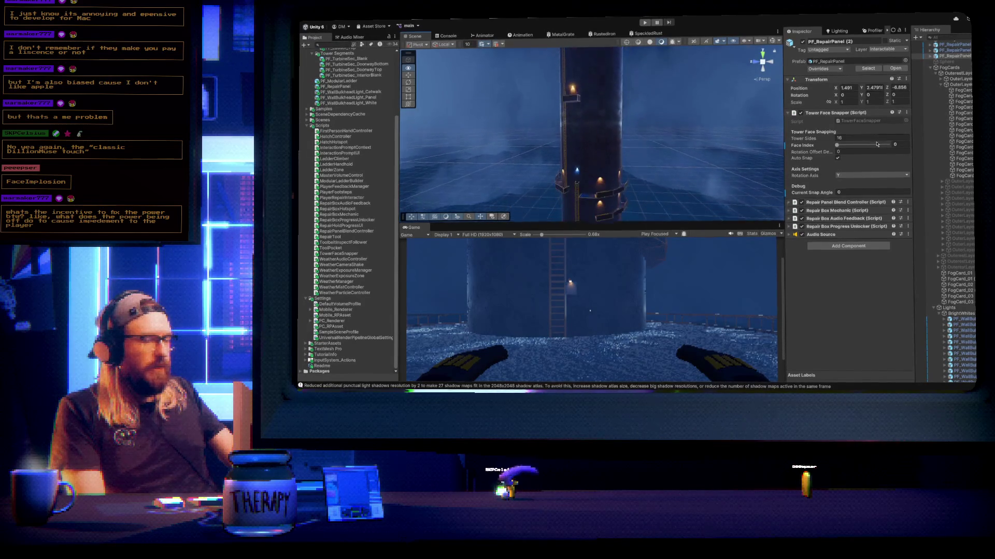
pyautogui.press('f')
pyautogui.moveTo(596, 156)
pyautogui.mouseDown()
pyautogui.moveTo(685, 146)
pyautogui.moveTo(710, 126)
pyautogui.mouseUp()
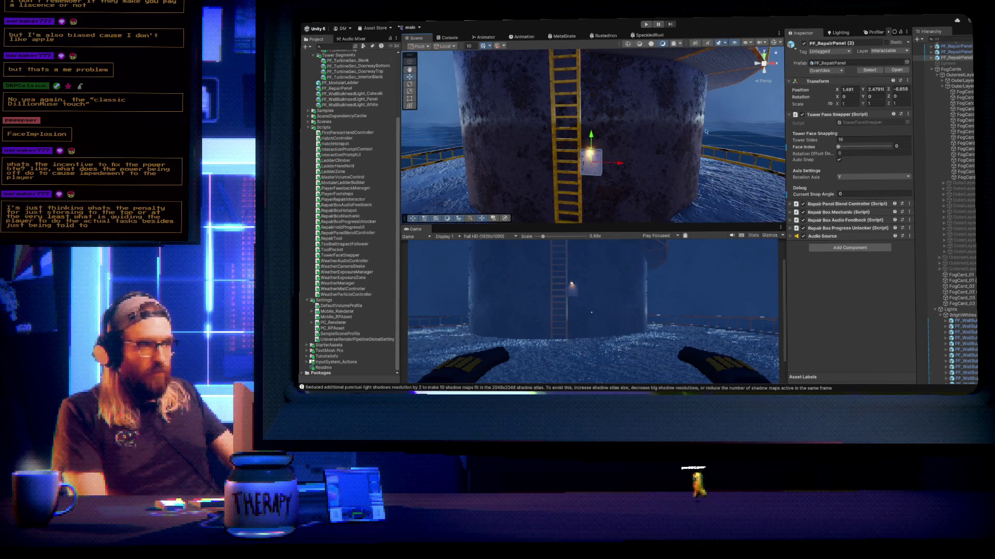
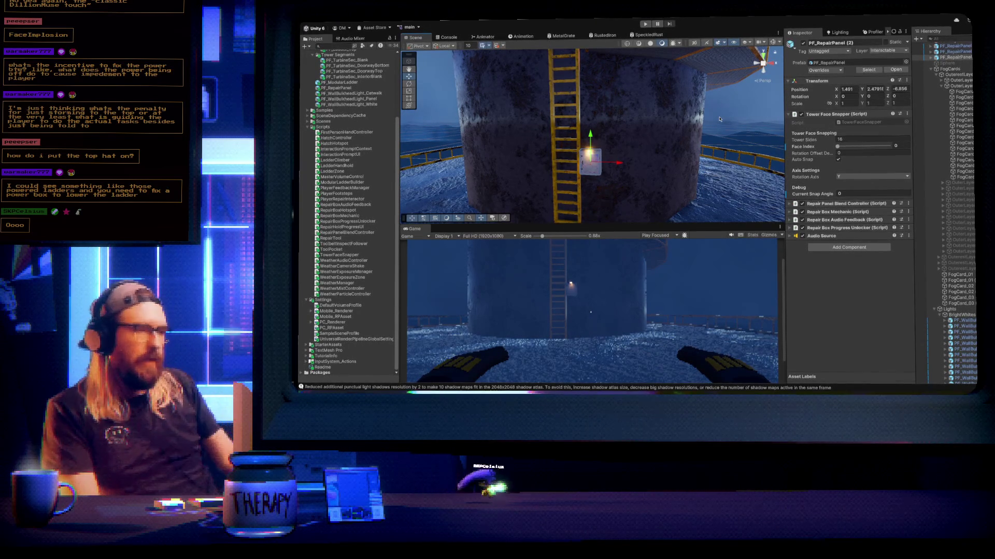
# Frame the Scene view on PF_RepairPanel and select the PlayerCapsule
pyautogui.moveTo(719, 119); pyautogui.dragTo(585, 132)
pyautogui.press('f')
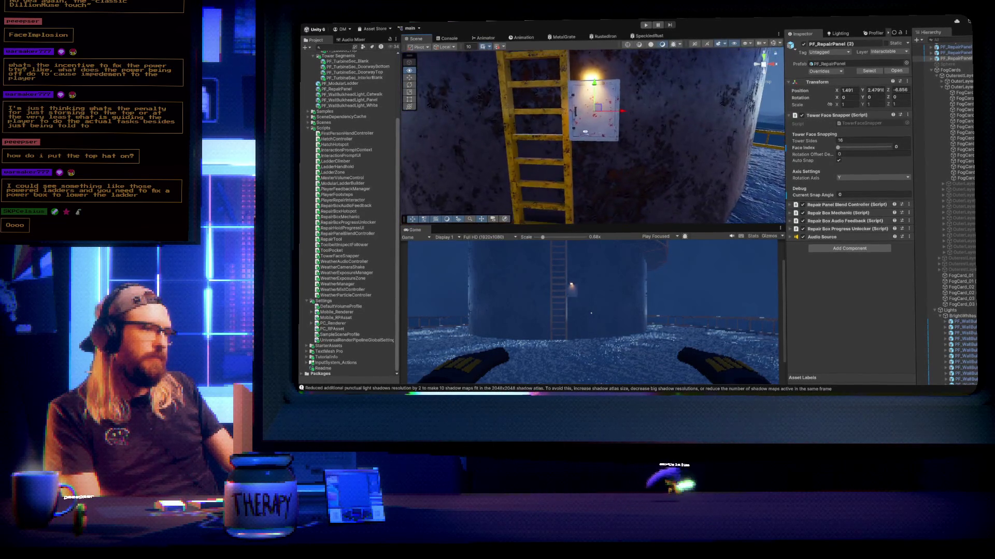
pyautogui.scroll(-10, 585, 131)
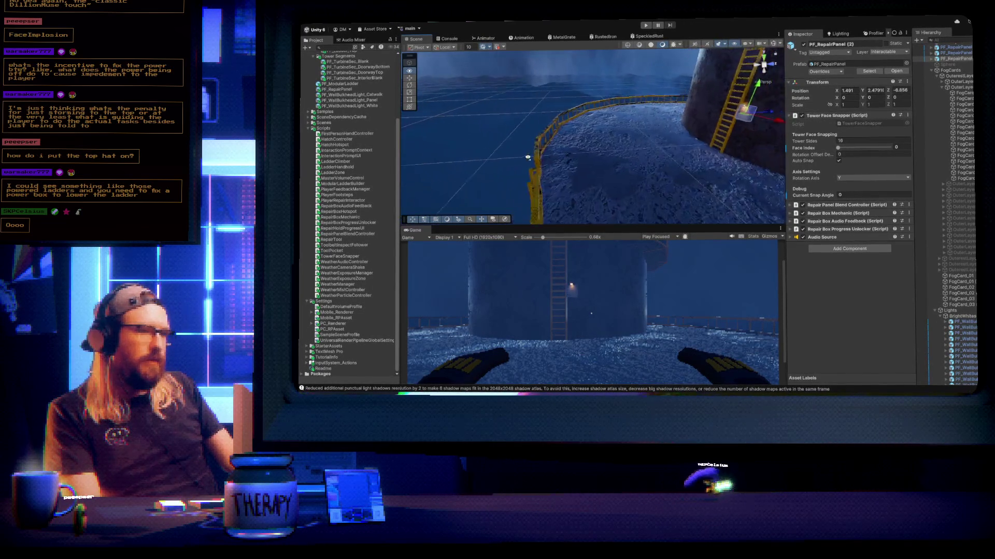
pyautogui.scroll(8, 941, 99)
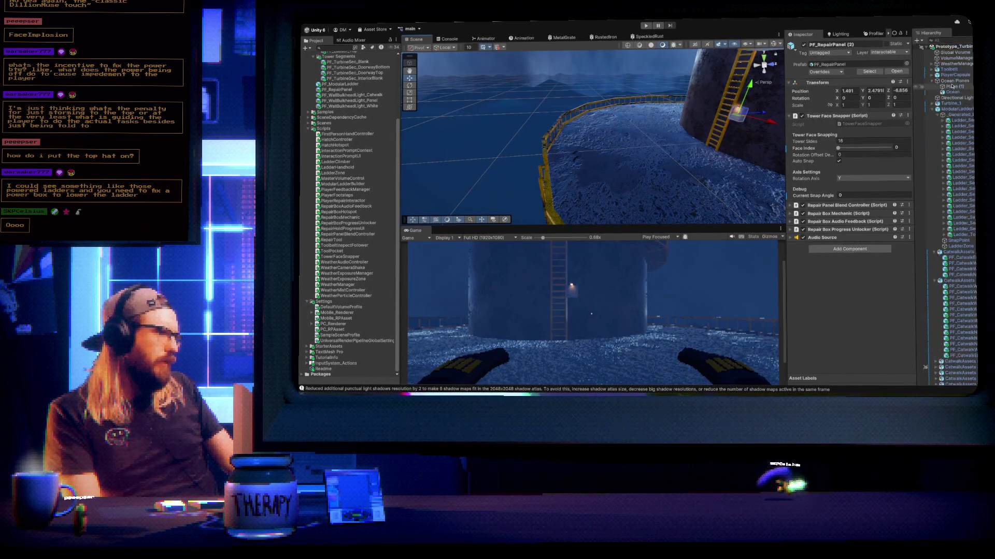
pyautogui.click(953, 77)
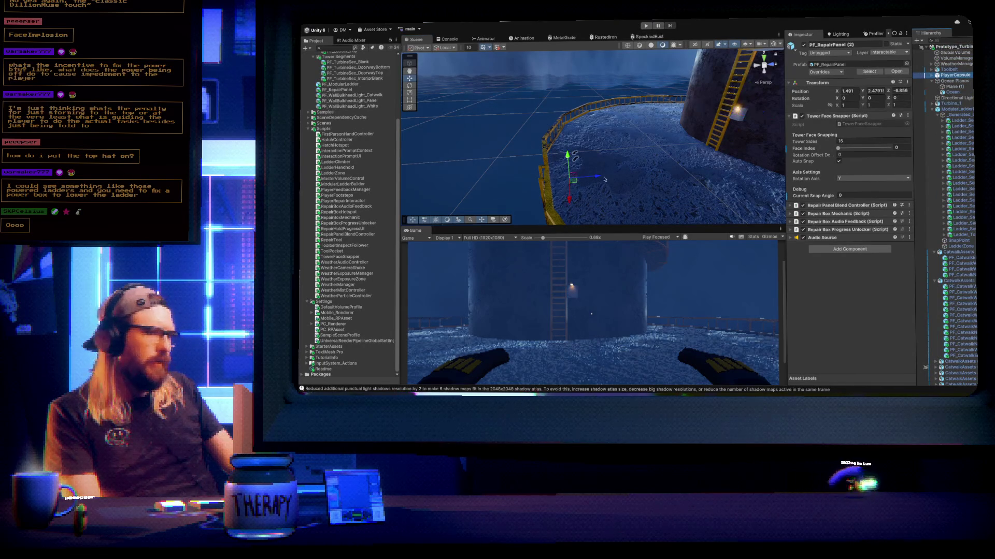
# Walk the player forward to the lit repair panel and line up beside it
pyautogui.press('w')
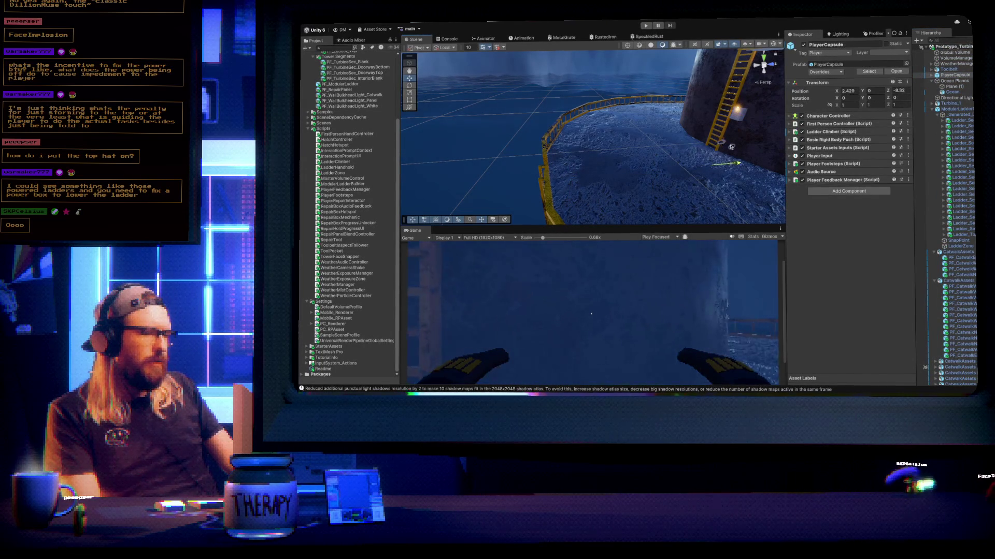
pyautogui.press('w')
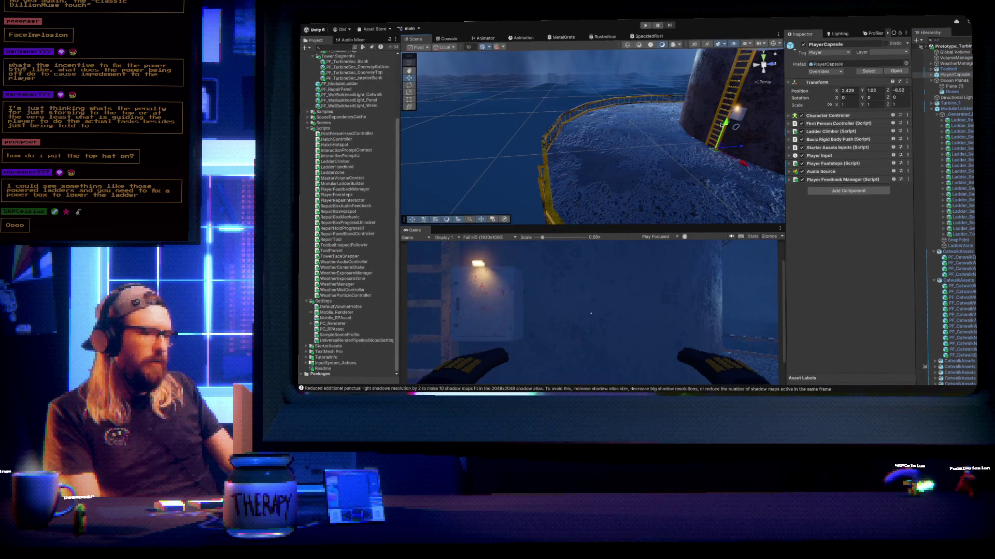
pyautogui.press('a')
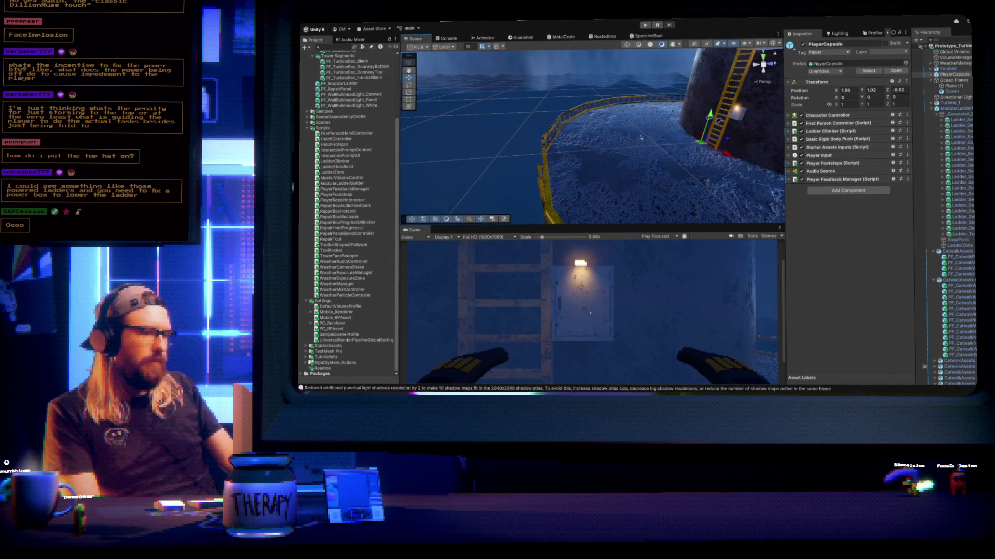
pyautogui.press('f')
pyautogui.moveTo(629, 127); pyautogui.dragTo(694, 131)
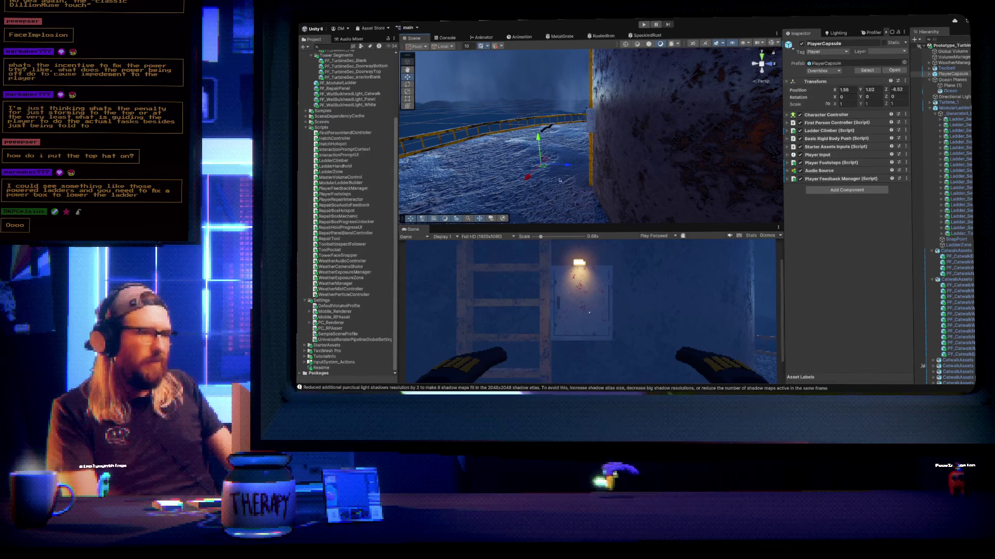
pyautogui.moveTo(652, 134)
pyautogui.mouseDown()
pyautogui.moveTo(616, 153)
pyautogui.moveTo(636, 152)
pyautogui.mouseUp()
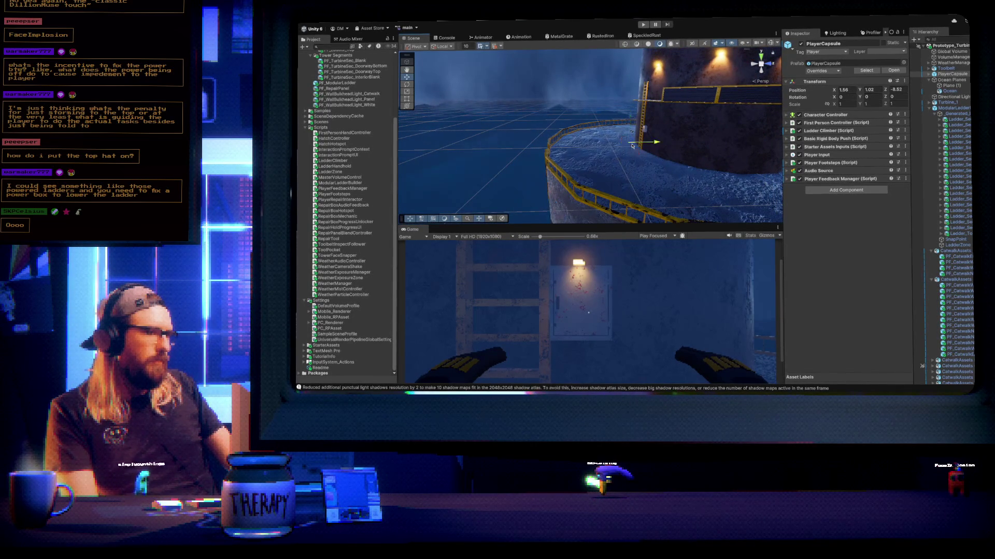
# Walk the player back and forth and strafe left around the platform
pyautogui.press('s')
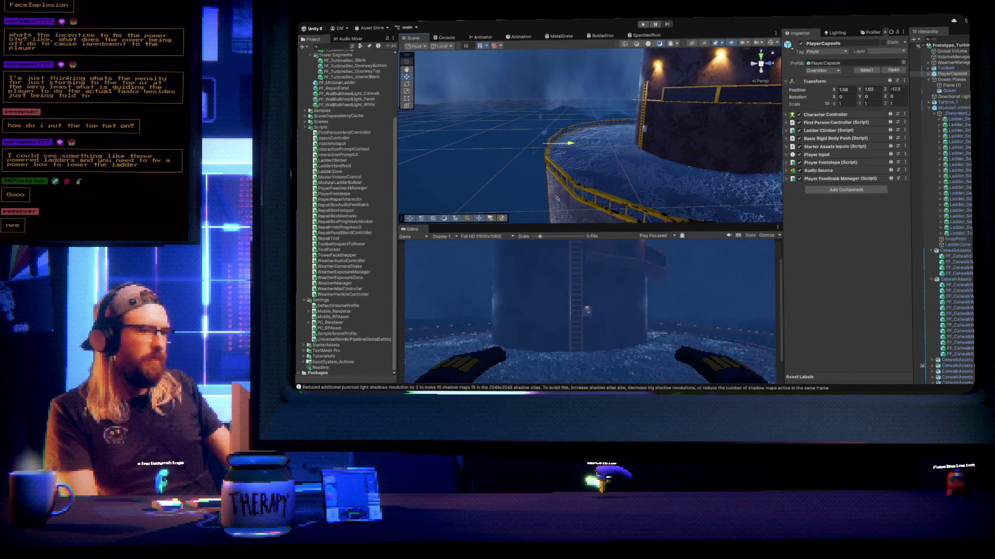
pyautogui.press('w')
pyautogui.press('s')
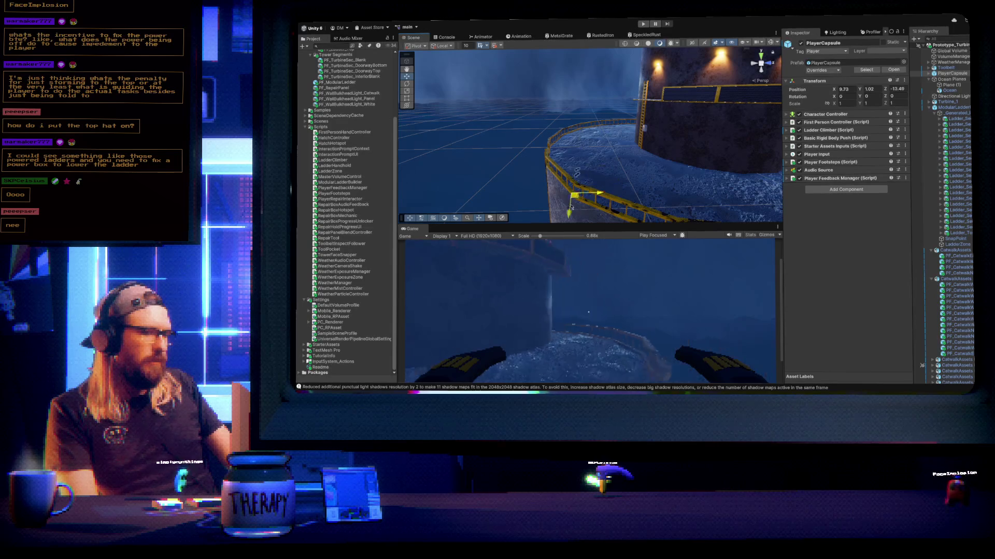
pyautogui.press('a')
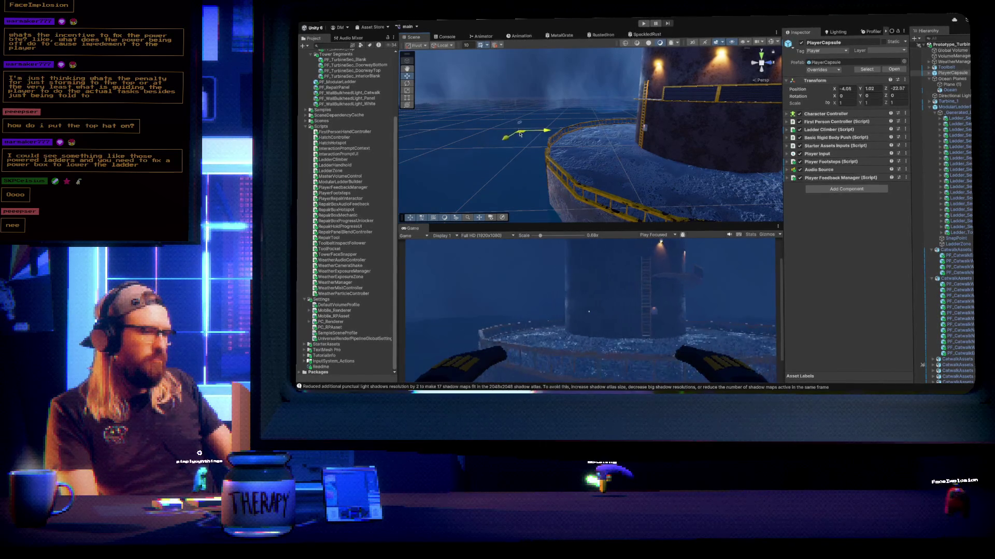
pyautogui.press('w')
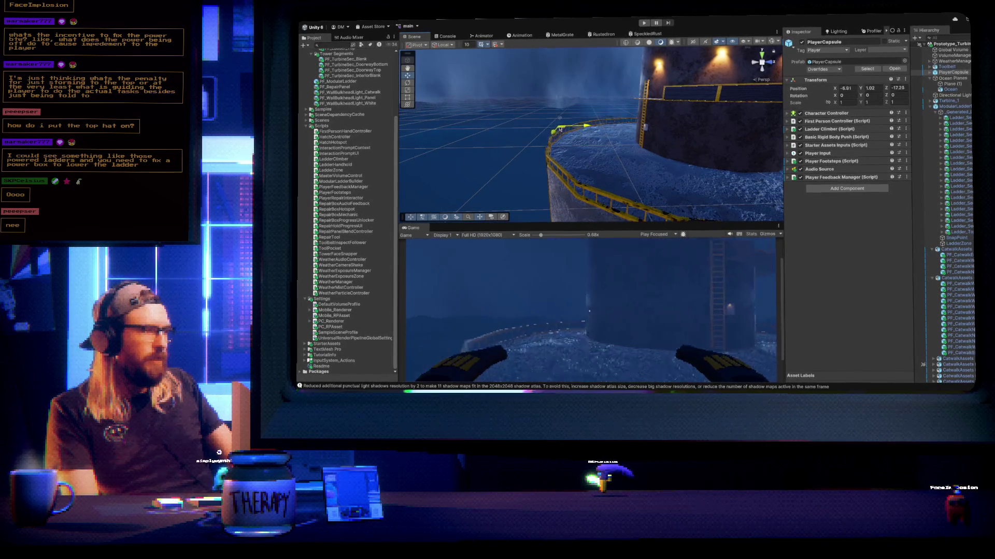
pyautogui.press('s')
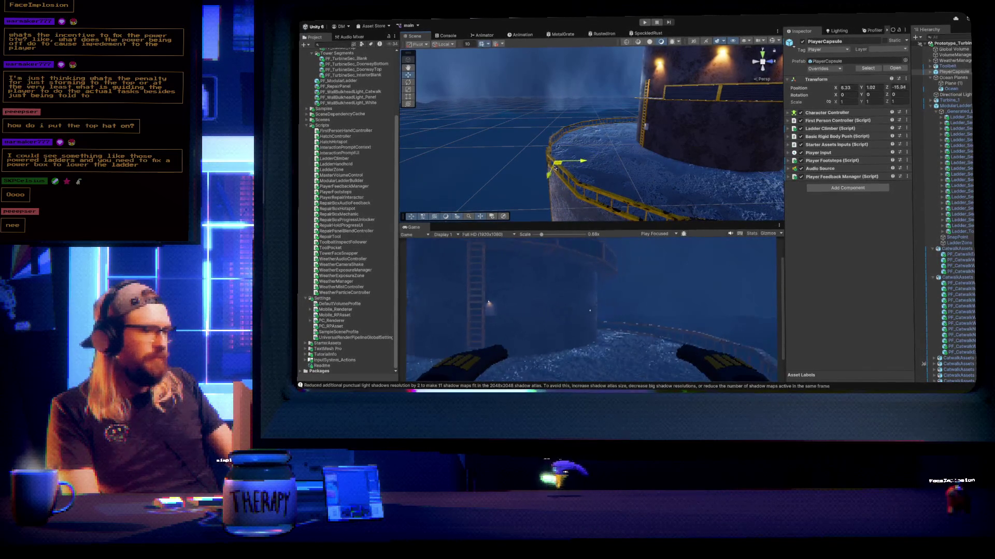
pyautogui.press('w')
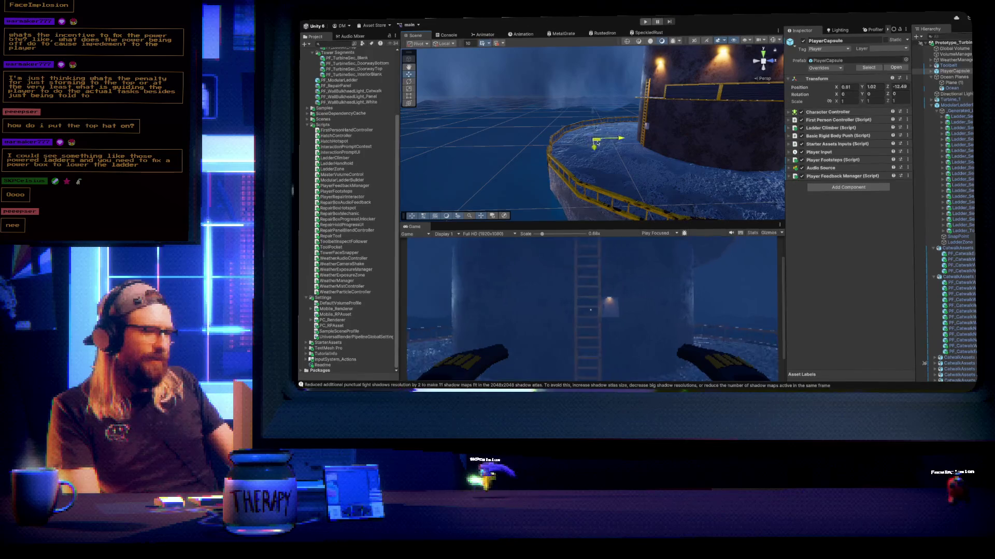
pyautogui.press('s')
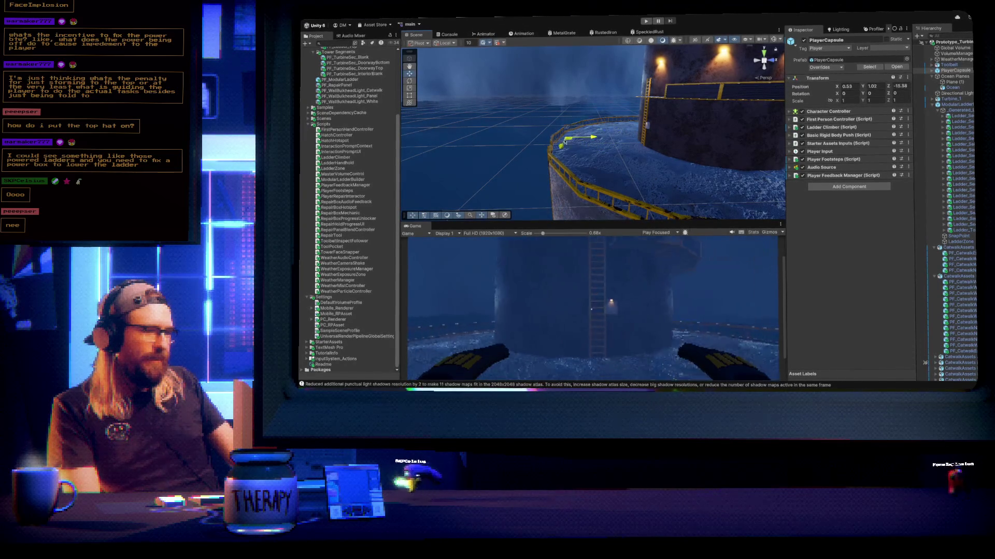
# Circle the player right and bring it back in front of the ladder
pyautogui.press('d')
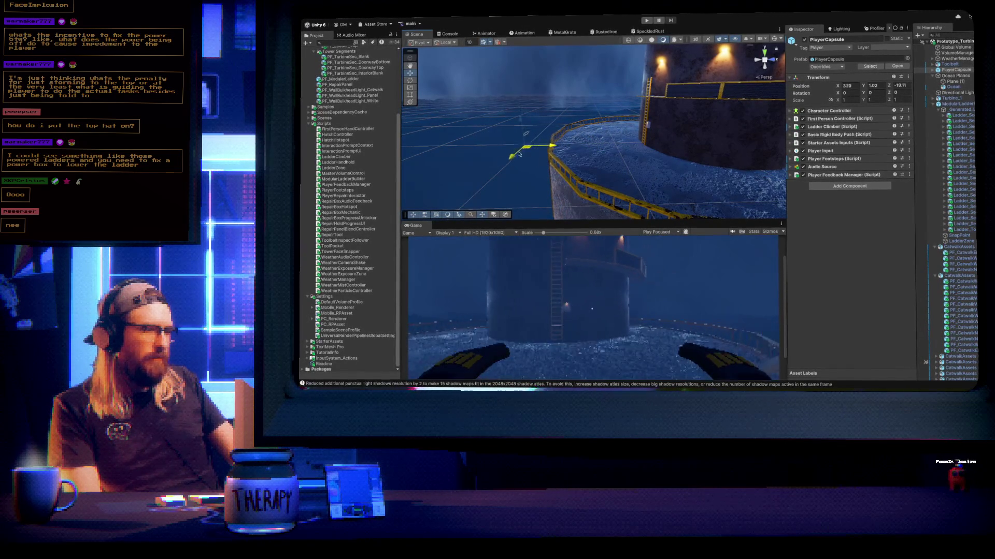
pyautogui.press('d')
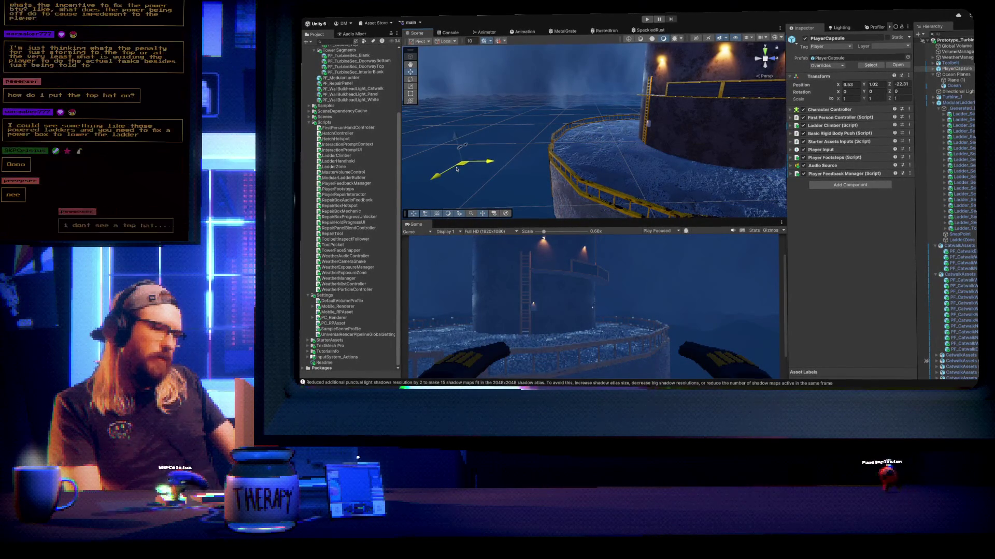
pyautogui.press('w')
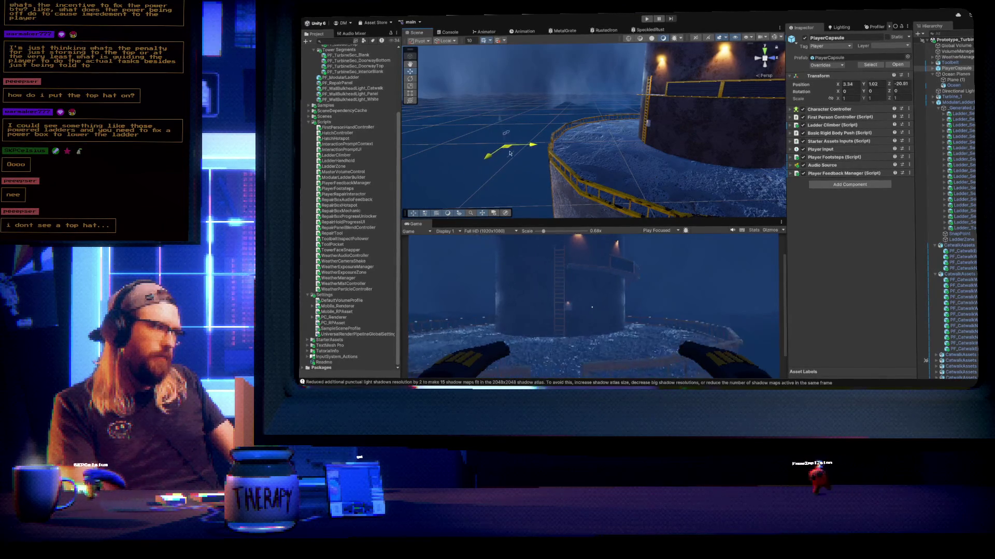
pyautogui.press('w')
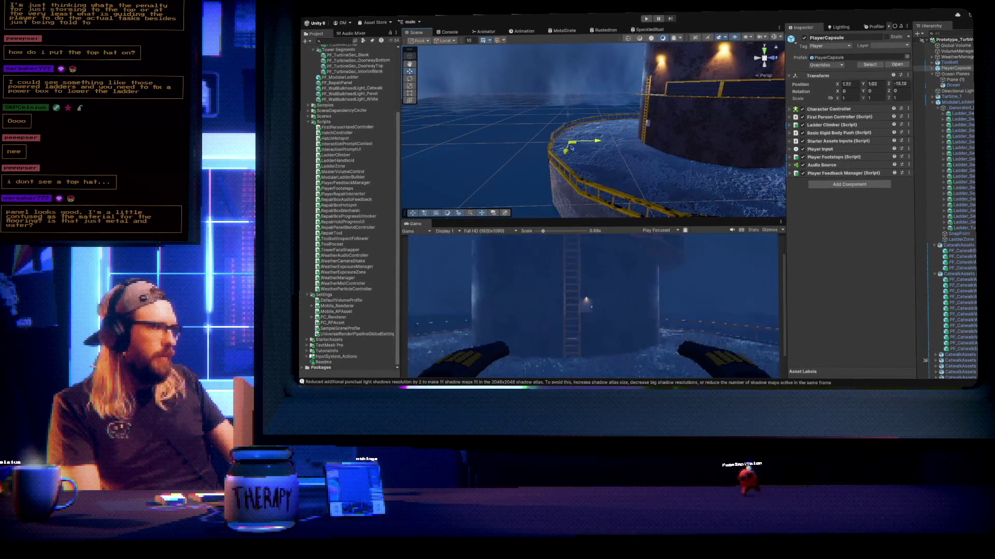
pyautogui.press('a')
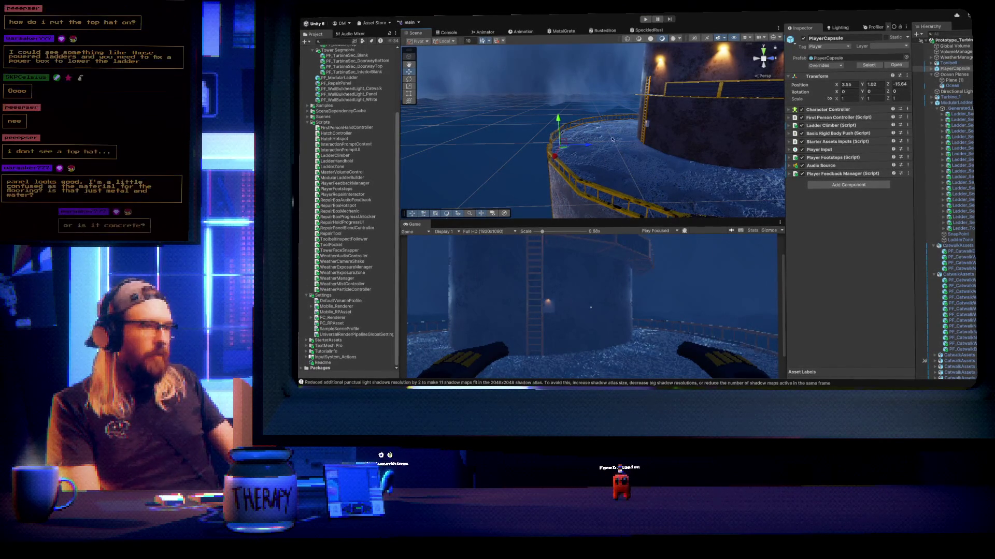
pyautogui.press('a')
pyautogui.moveTo(614, 149); pyautogui.dragTo(578, 129)
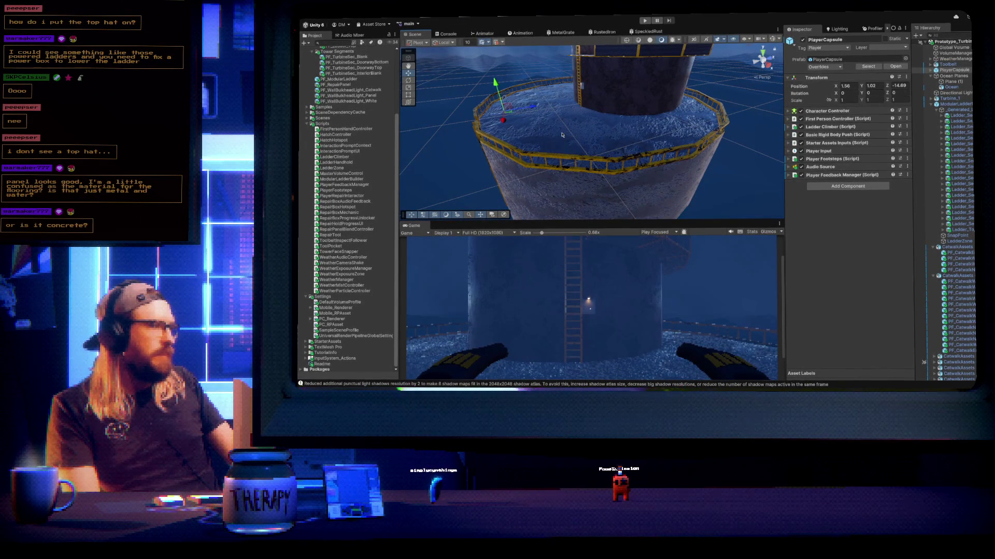
# Orbit down toward the platform and swing in close to the ladder and repair box
pyautogui.moveTo(562, 135); pyautogui.dragTo(601, 141)
pyautogui.scroll(-5, 599, 142)
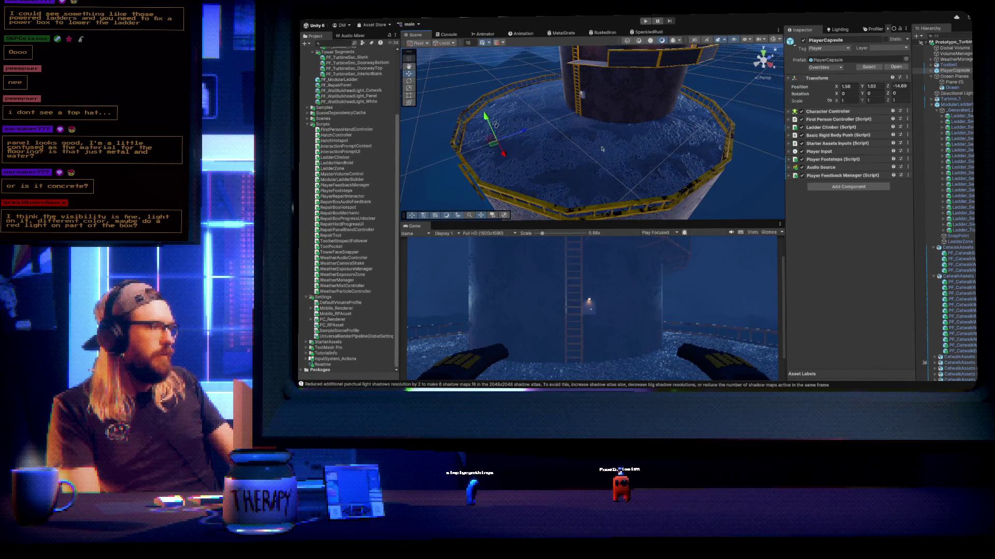
pyautogui.moveTo(588, 145)
pyautogui.mouseDown()
pyautogui.moveTo(600, 103)
pyautogui.moveTo(591, 107)
pyautogui.mouseUp()
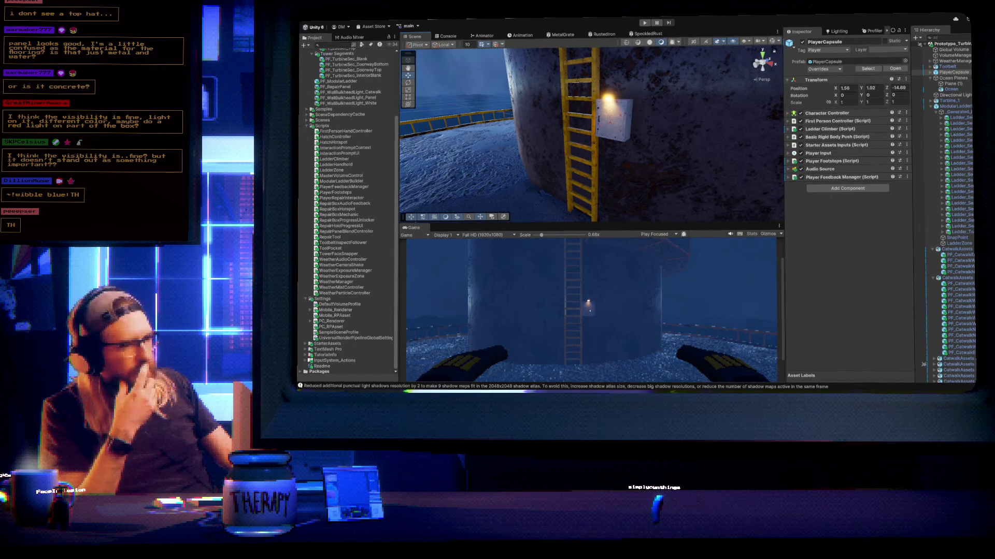
# Fly the Scene view around the tower and in close to the lit panel box by the ladder
pyautogui.scroll(-10, 646, 151)
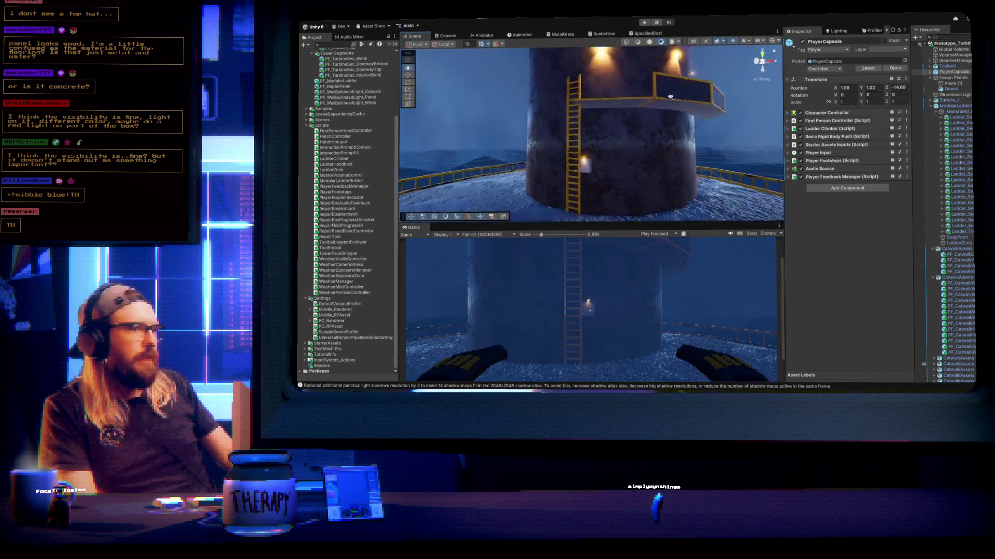
pyautogui.moveTo(668, 105); pyautogui.dragTo(668, 107)
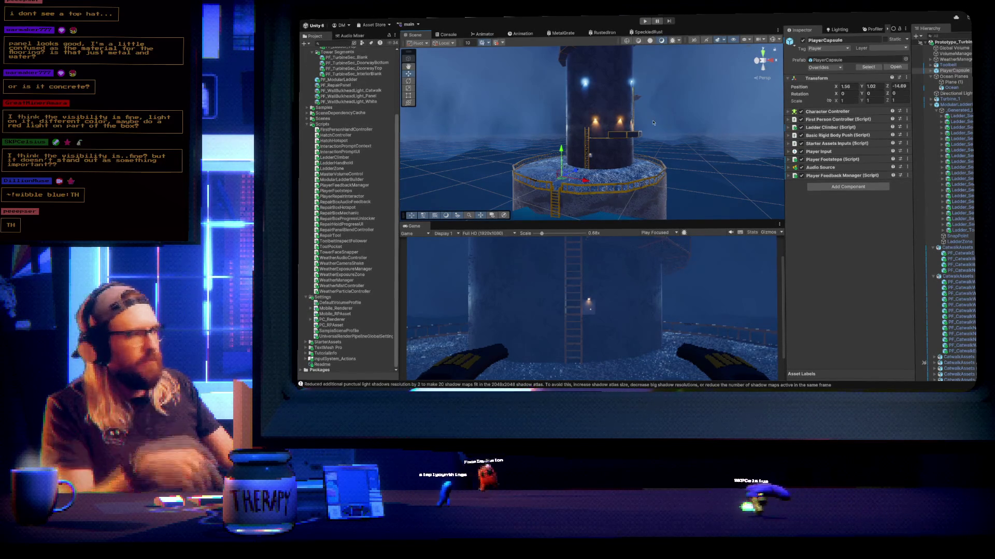
pyautogui.moveTo(666, 121); pyautogui.dragTo(638, 147)
pyautogui.scroll(5, 645, 144)
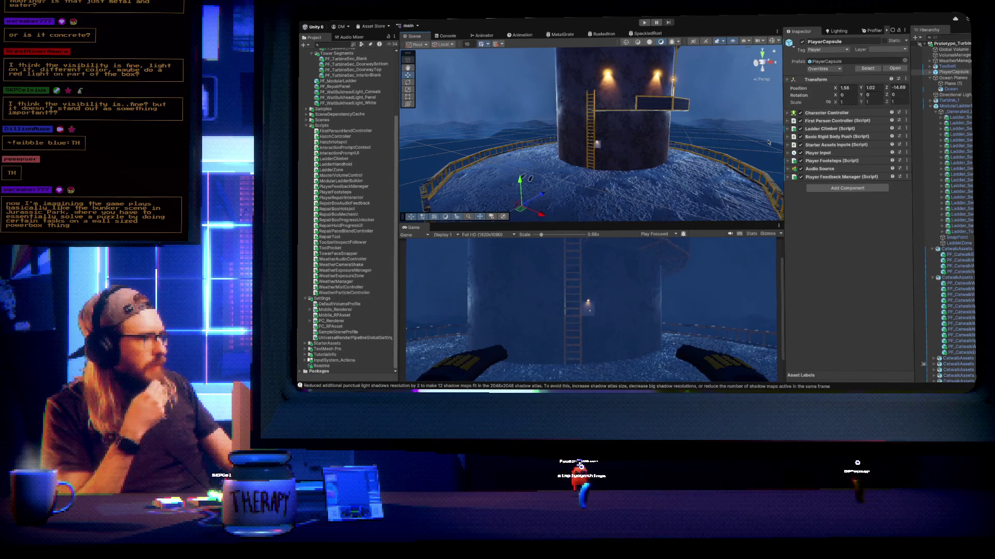
pyautogui.scroll(10, 718, 136)
pyautogui.moveTo(667, 107); pyautogui.dragTo(621, 117)
# Select PF_WallBulkheadLight_Panel's Spot Light child and set its colour to red
pyautogui.click(603, 121)
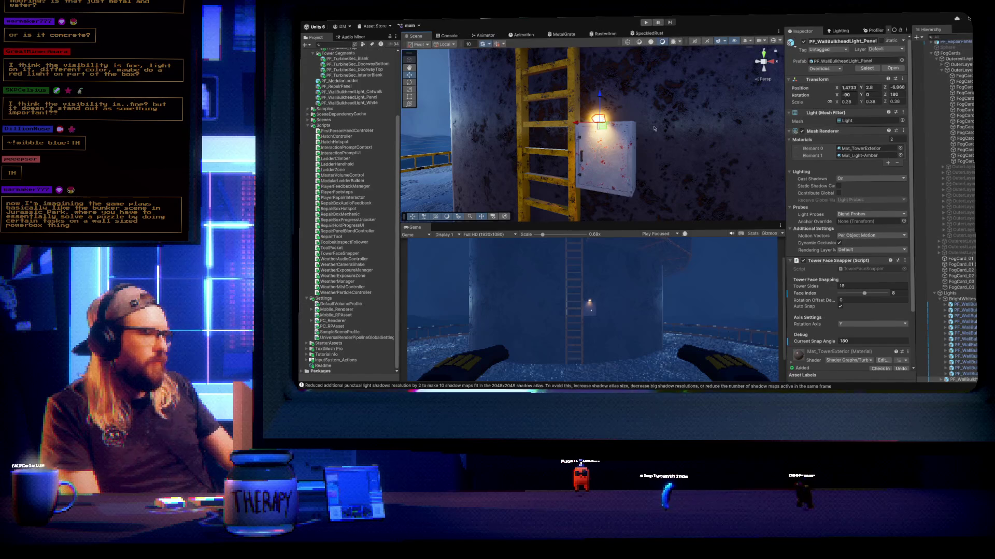
pyautogui.scroll(-3, 951, 330)
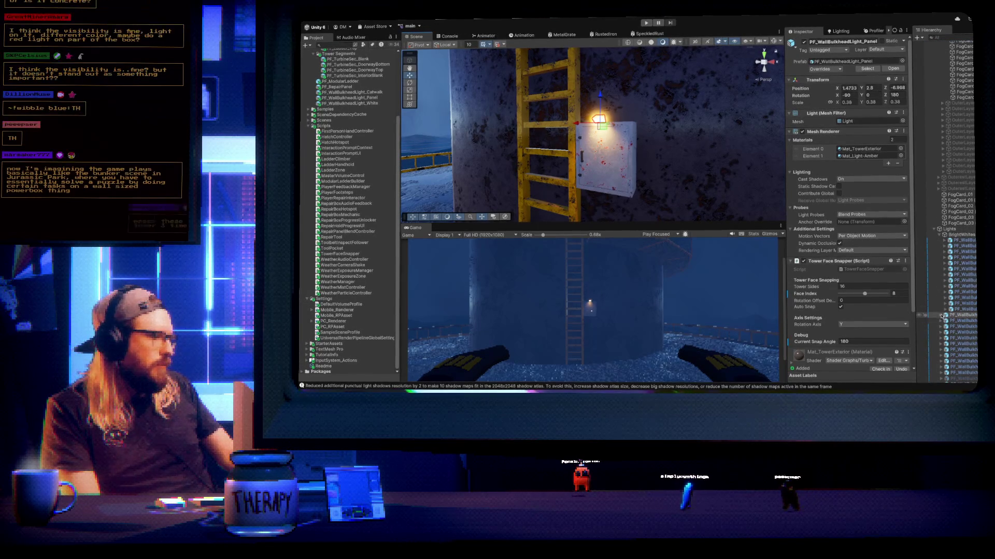
pyautogui.click(941, 315)
pyautogui.click(962, 321)
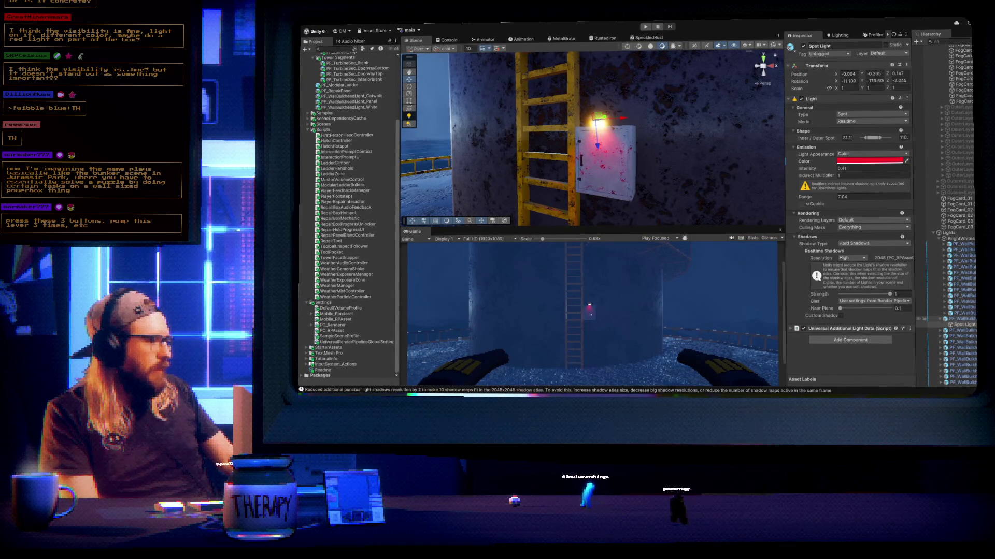
pyautogui.scroll(5, 642, 185)
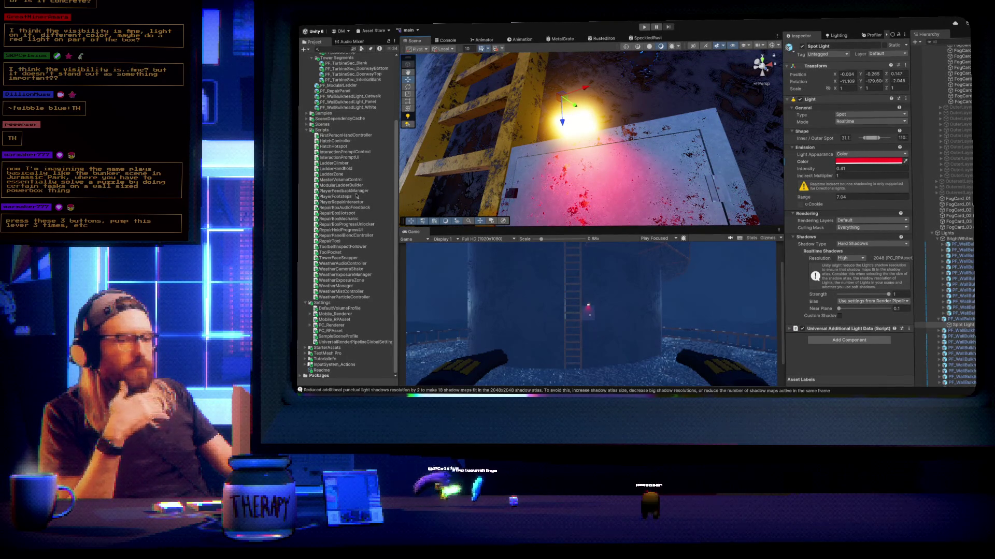
# Drag Mat_Light-Red from the Materials folder onto the panel's bulkhead lamp
pyautogui.scroll(5, 350, 226)
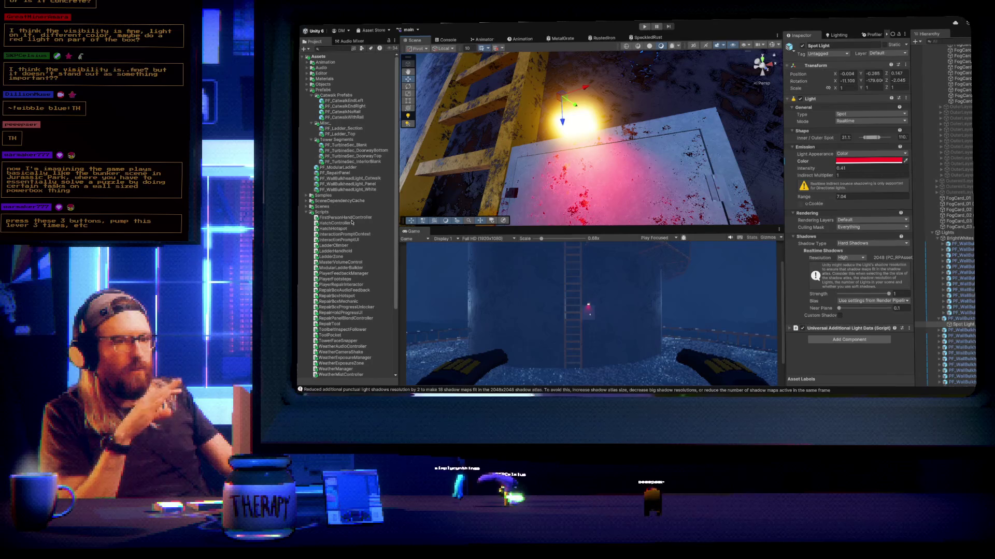
pyautogui.click(308, 78)
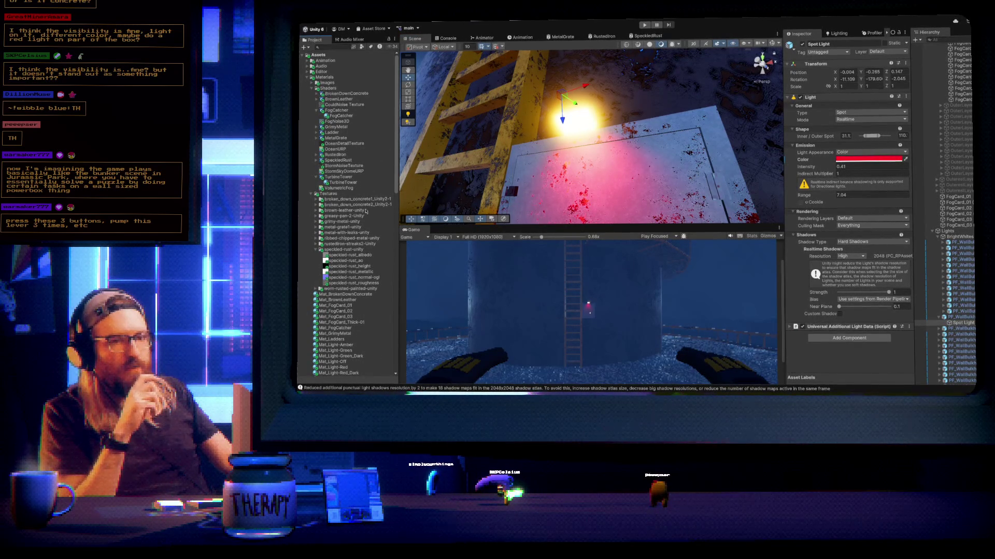
pyautogui.click(311, 193)
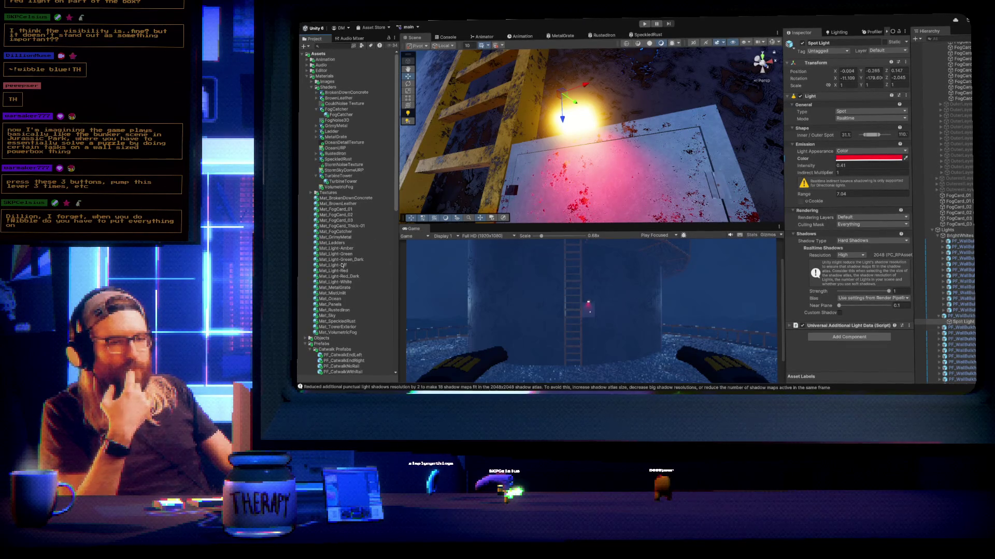
pyautogui.moveTo(344, 273); pyautogui.dragTo(574, 115)
pyautogui.moveTo(615, 163); pyautogui.dragTo(627, 212)
pyautogui.scroll(-10, 626, 209)
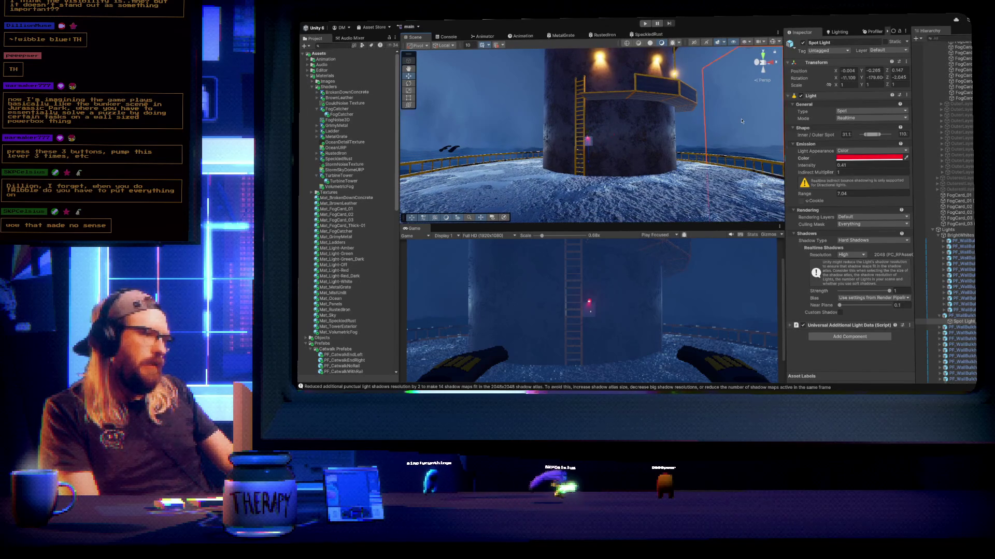
pyautogui.click(622, 200)
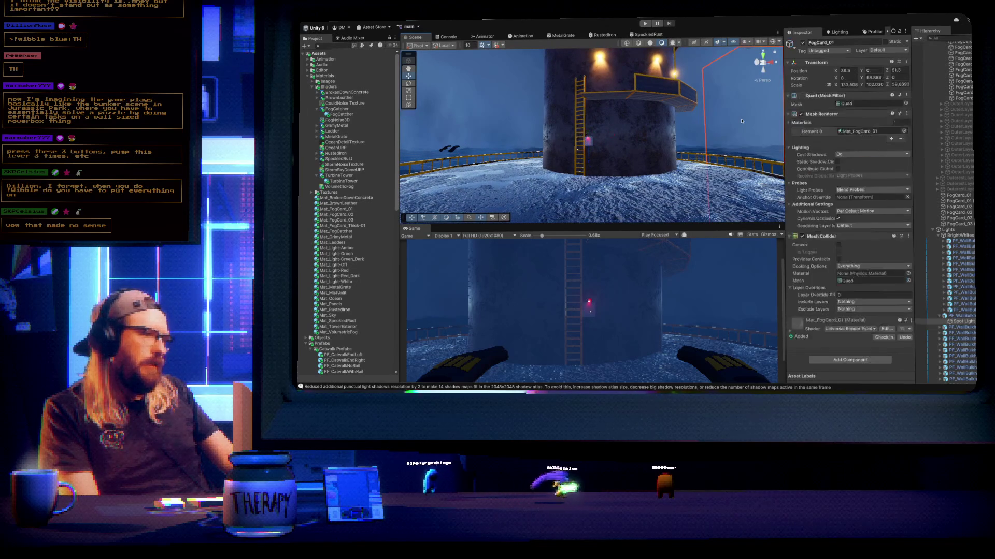
pyautogui.moveTo(622, 200); pyautogui.dragTo(663, 159)
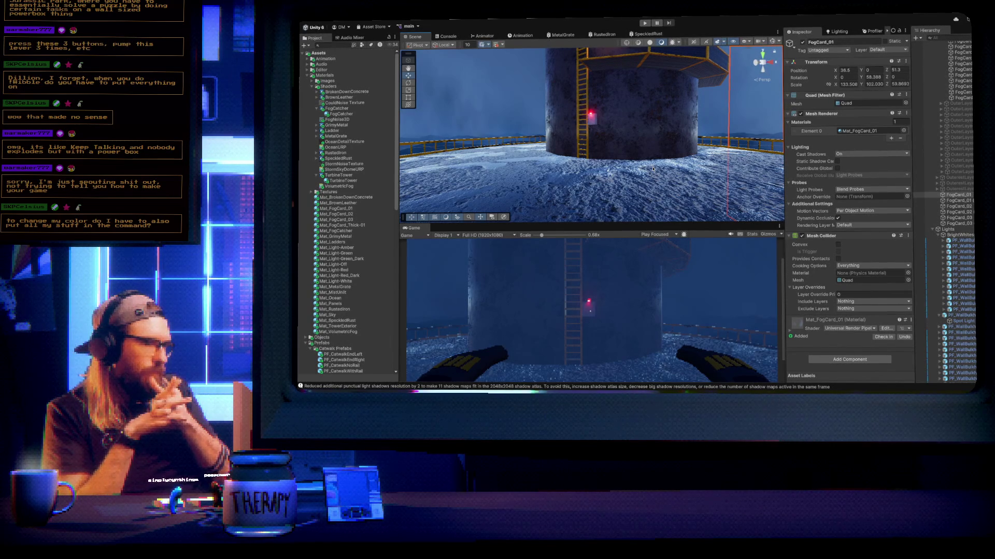
pyautogui.moveTo(627, 174)
pyautogui.mouseDown()
pyautogui.moveTo(678, 167)
pyautogui.moveTo(619, 137)
pyautogui.moveTo(644, 136)
pyautogui.moveTo(652, 162)
pyautogui.moveTo(654, 153)
pyautogui.moveTo(685, 166)
pyautogui.moveTo(630, 151)
pyautogui.mouseUp()
pyautogui.press('w')
pyautogui.scroll(5, 638, 157)
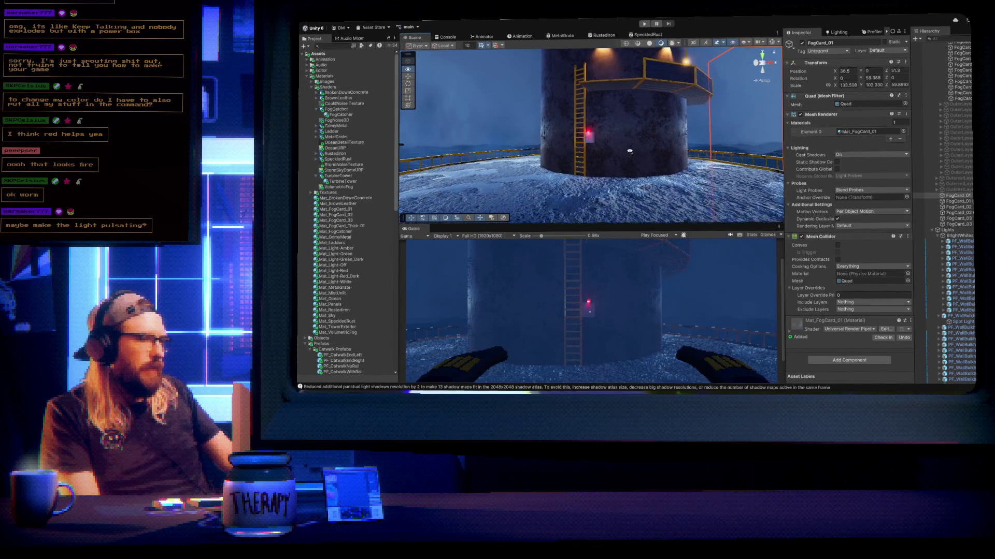
pyautogui.press('f')
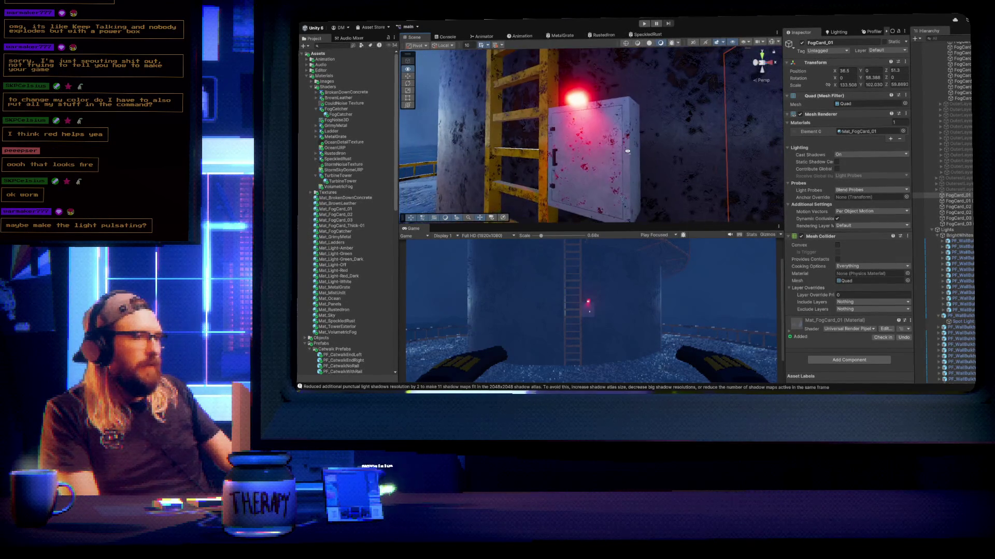
pyautogui.scroll(-5, 932, 311)
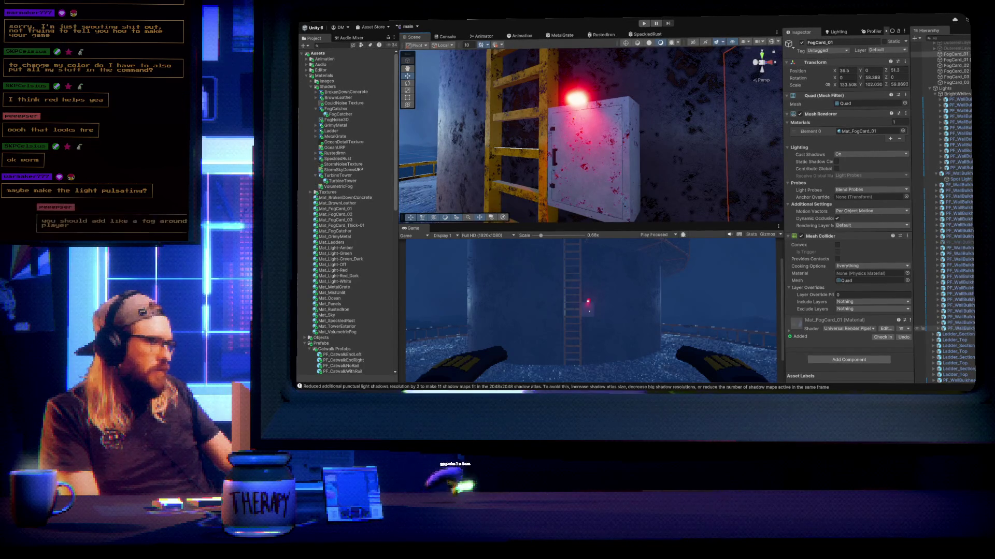
pyautogui.click(958, 334)
pyautogui.keyDown('shift'); pyautogui.click(967, 374); pyautogui.keyUp('shift')
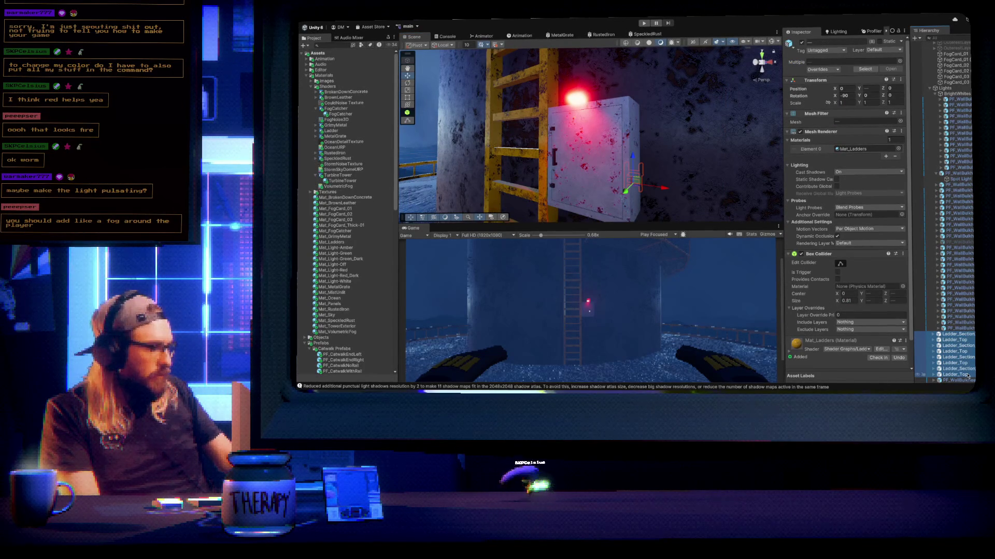
pyautogui.press('Delete')
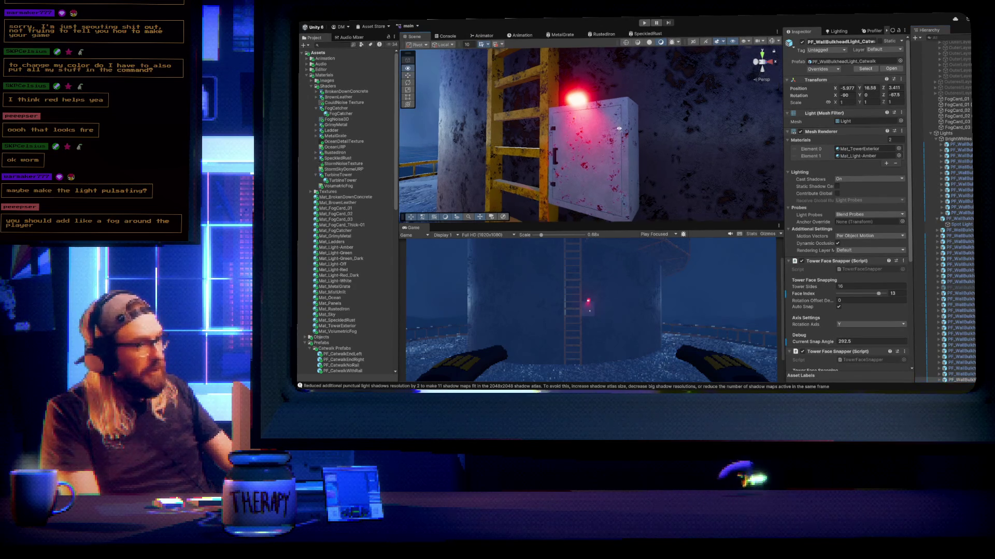
pyautogui.scroll(-5, 619, 129)
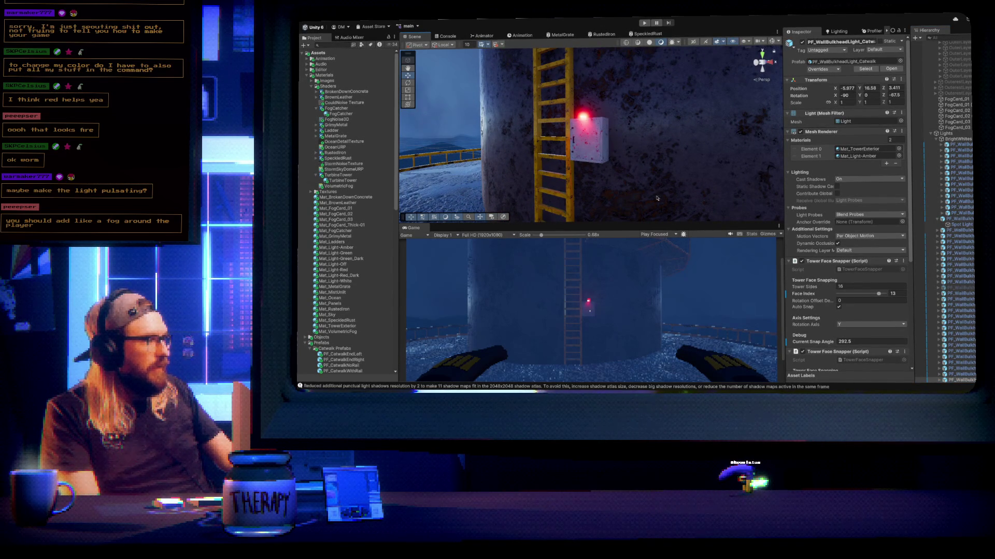
pyautogui.moveTo(659, 184); pyautogui.dragTo(658, 188)
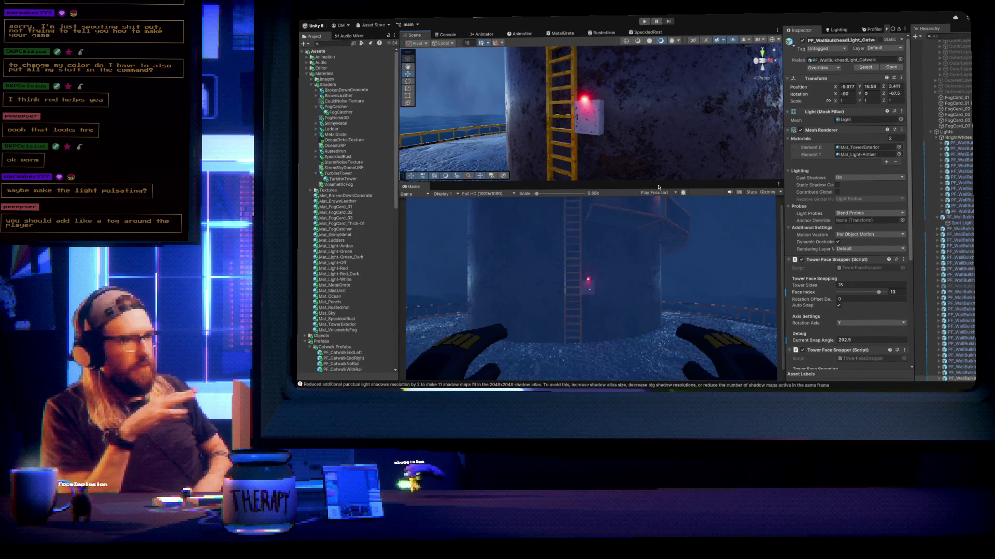
pyautogui.moveTo(660, 181); pyautogui.dragTo(668, 189)
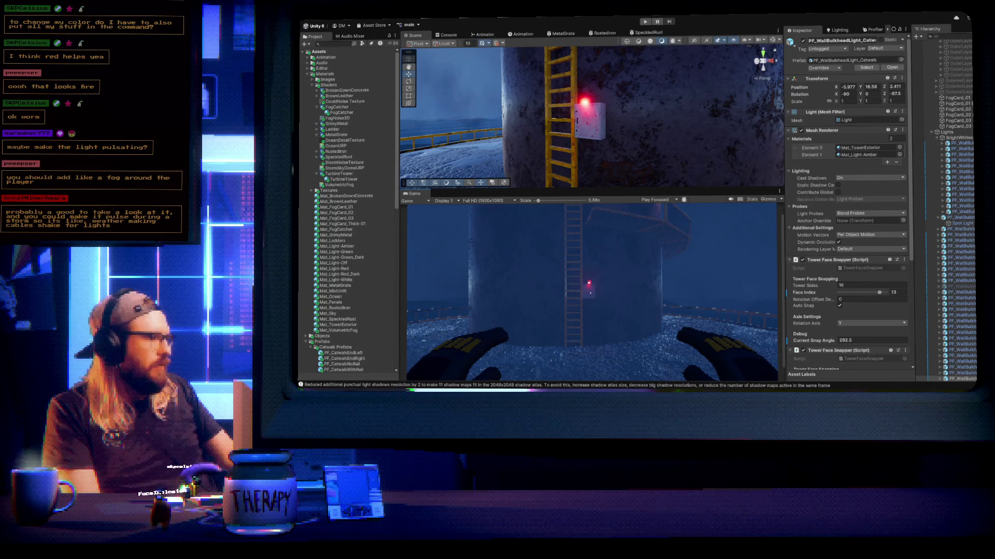
pyautogui.click(962, 223)
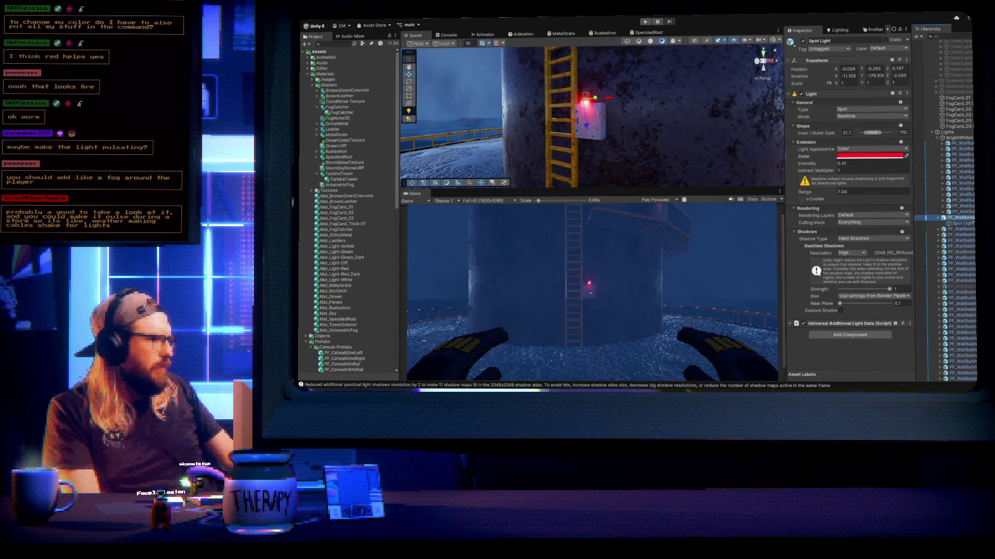
pyautogui.click(960, 218)
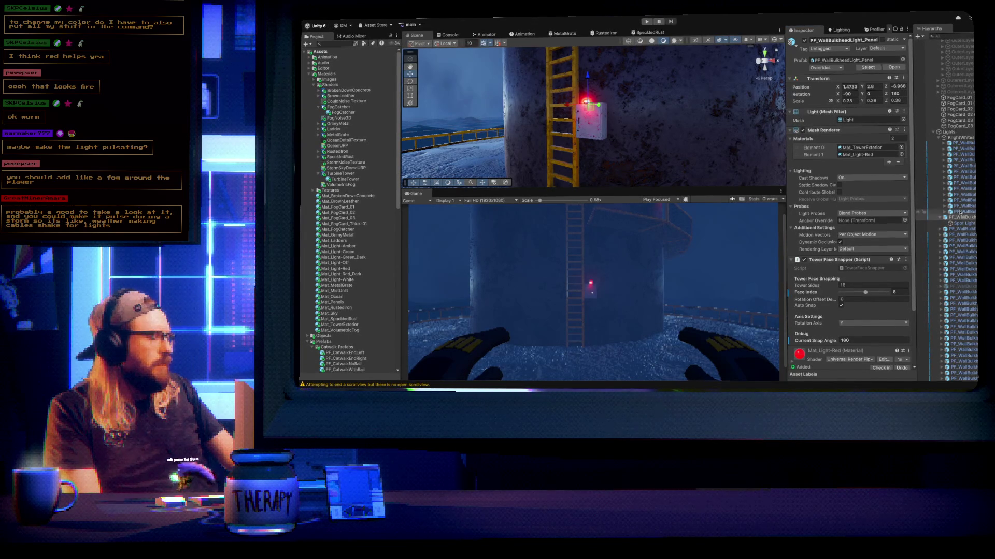
pyautogui.moveTo(596, 130)
pyautogui.mouseDown()
pyautogui.moveTo(630, 142)
pyautogui.moveTo(624, 134)
pyautogui.mouseUp()
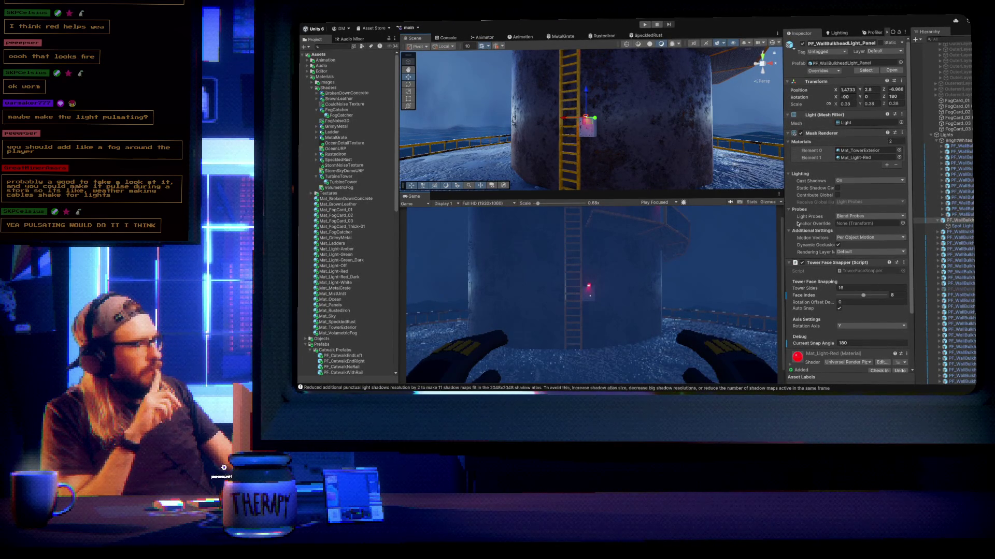
pyautogui.hotkey('shift', 'space')
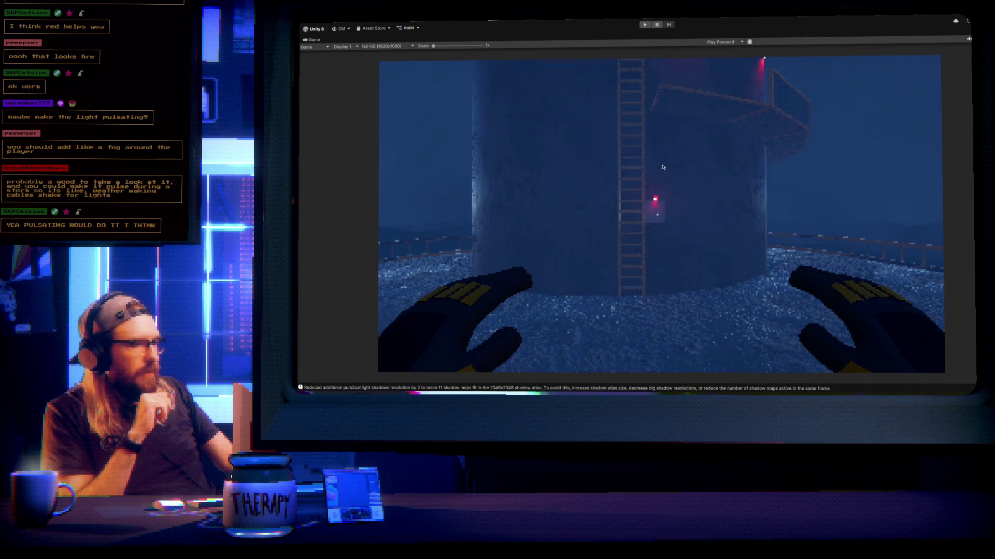
pyautogui.scroll(1, 663, 166)
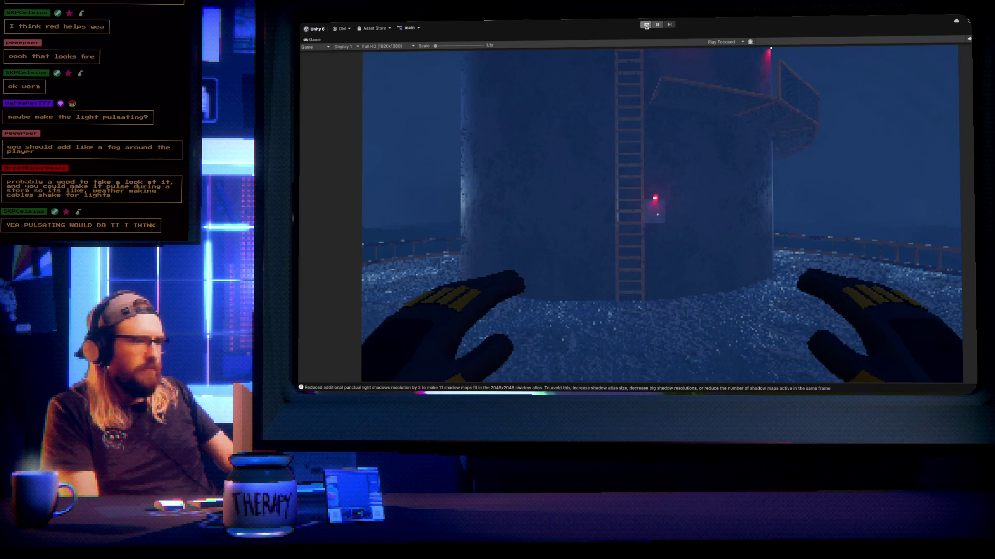
pyautogui.click(646, 25)
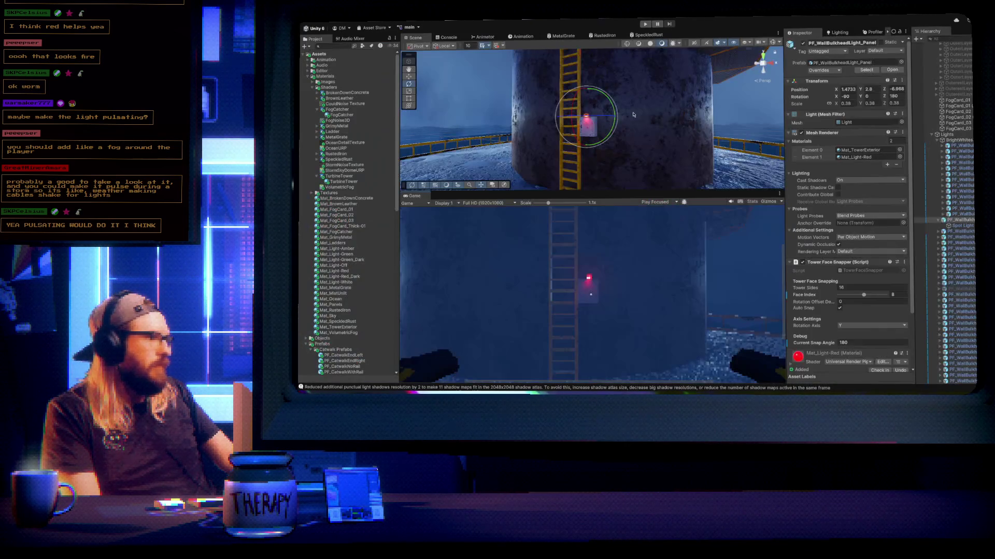
pyautogui.moveTo(630, 125)
pyautogui.mouseDown()
pyautogui.moveTo(645, 126)
pyautogui.moveTo(561, 62)
pyautogui.moveTo(567, 98)
pyautogui.moveTo(619, 108)
pyautogui.moveTo(652, 130)
pyautogui.mouseUp()
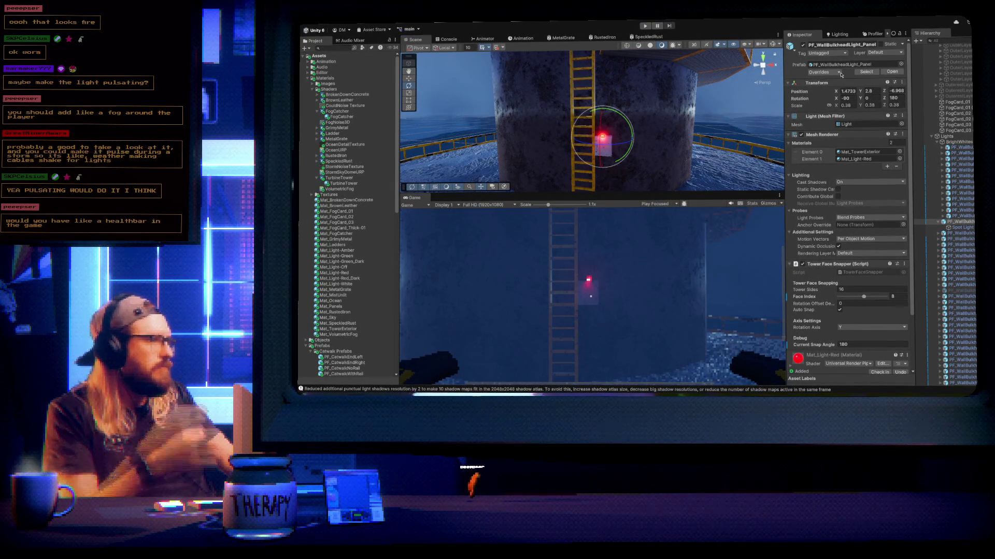
pyautogui.click(917, 205)
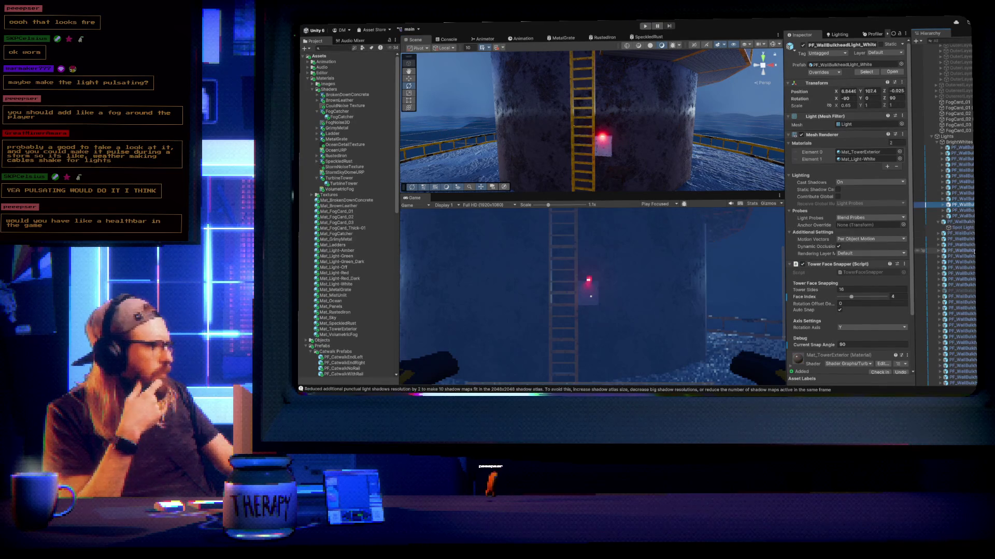
# Select PF_WallBulkheadLight_Catwalk's Spot Light child and change its colour to orange
pyautogui.click(921, 257)
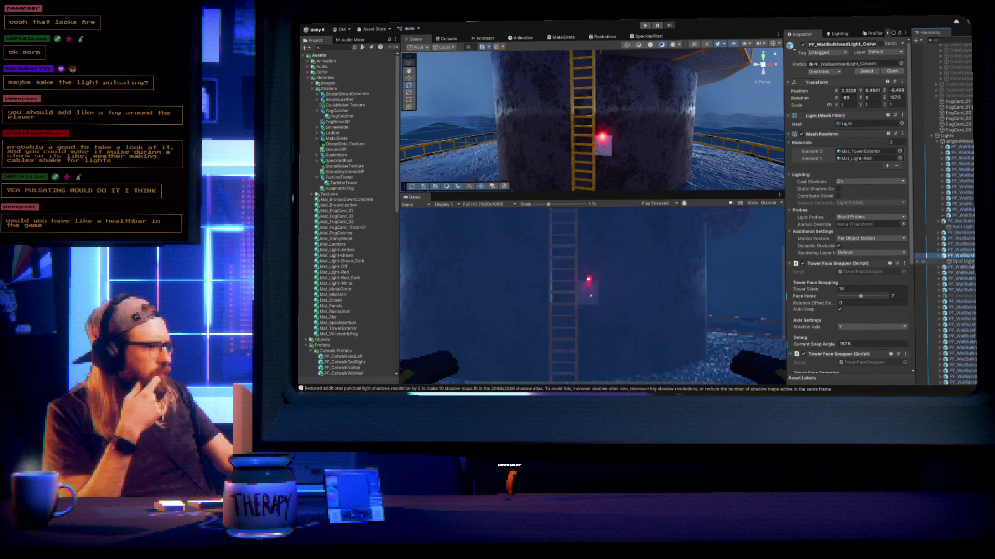
pyautogui.click(964, 262)
pyautogui.hotkey('ctrl', 'z')
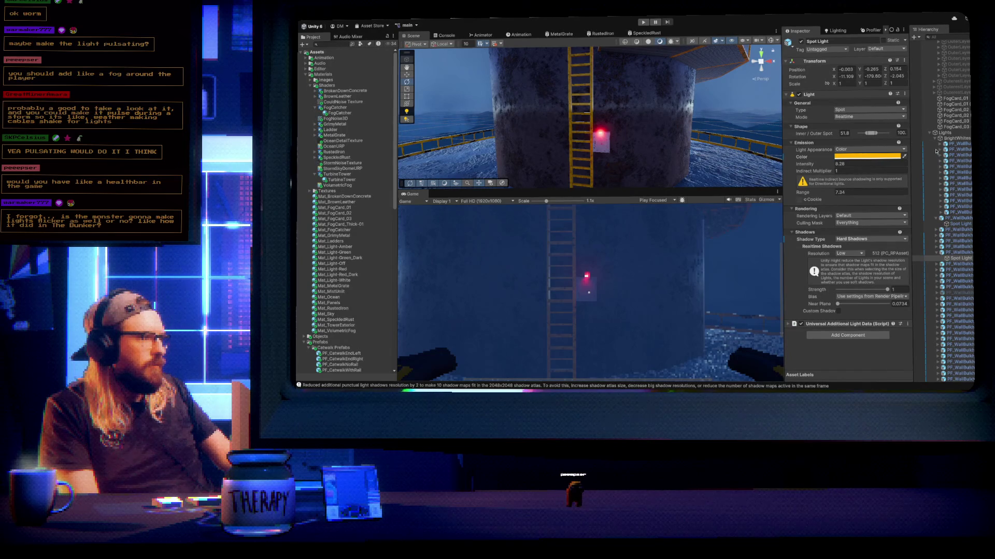
# Orbit around the catwalk spot light, then select the parent PF_WallBulkheadLight_Catwalk
pyautogui.moveTo(668, 112); pyautogui.dragTo(604, 96)
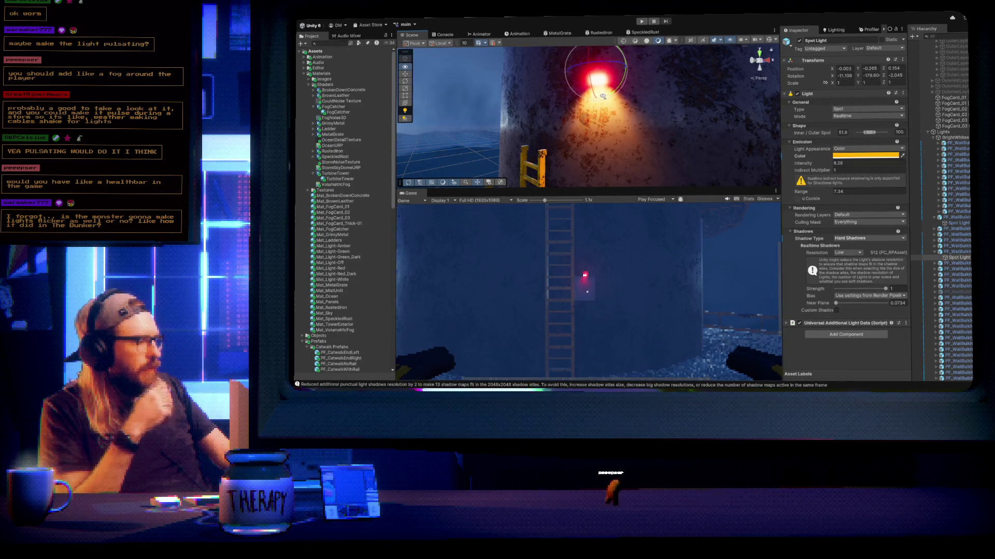
pyautogui.moveTo(602, 96)
pyautogui.mouseDown()
pyautogui.moveTo(611, 91)
pyautogui.moveTo(598, 79)
pyautogui.mouseUp()
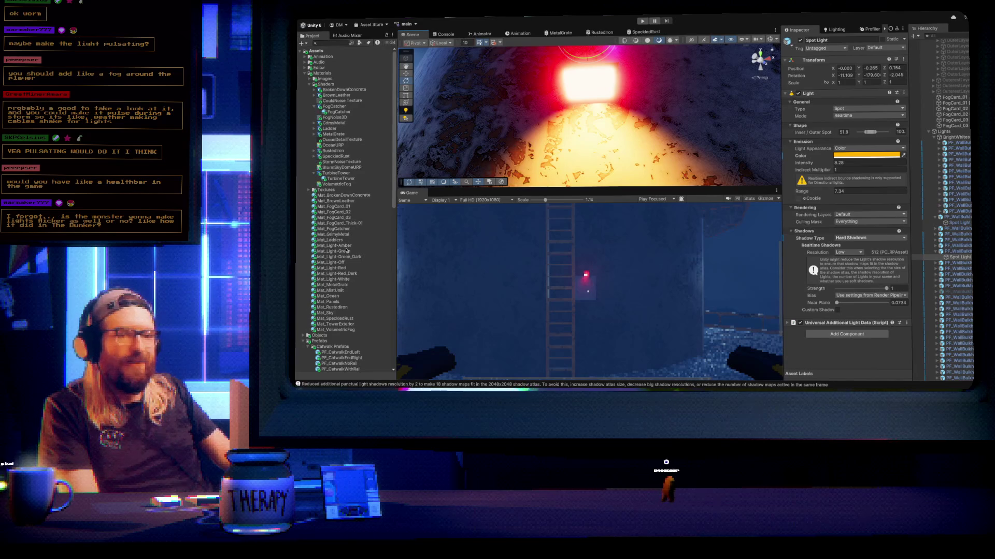
pyautogui.moveTo(599, 89)
pyautogui.mouseDown()
pyautogui.moveTo(633, 162)
pyautogui.moveTo(694, 176)
pyautogui.mouseUp()
pyautogui.click(961, 252)
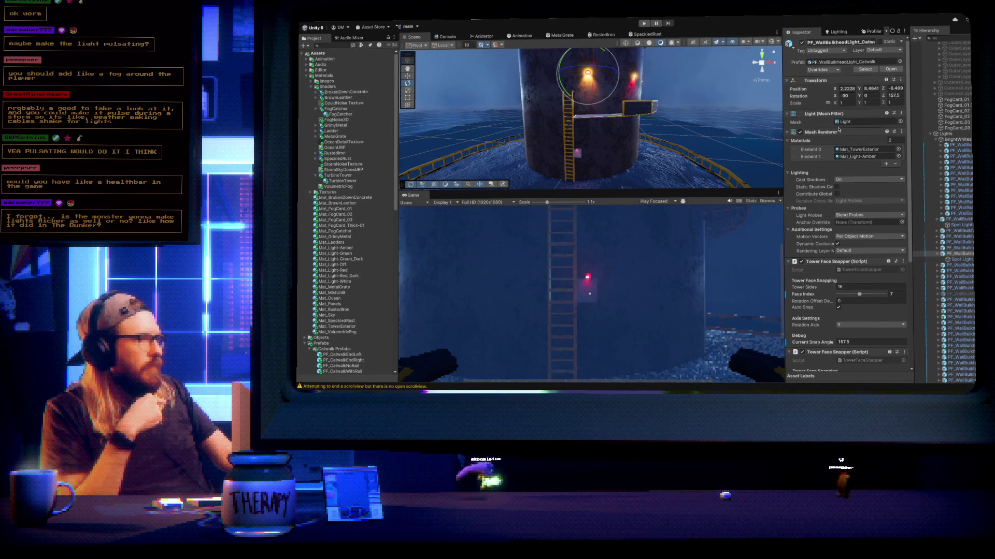
# Orbit and zoom onto the repair box by the ladder and select PF_RepairPanel (2)
pyautogui.moveTo(694, 135); pyautogui.dragTo(674, 116)
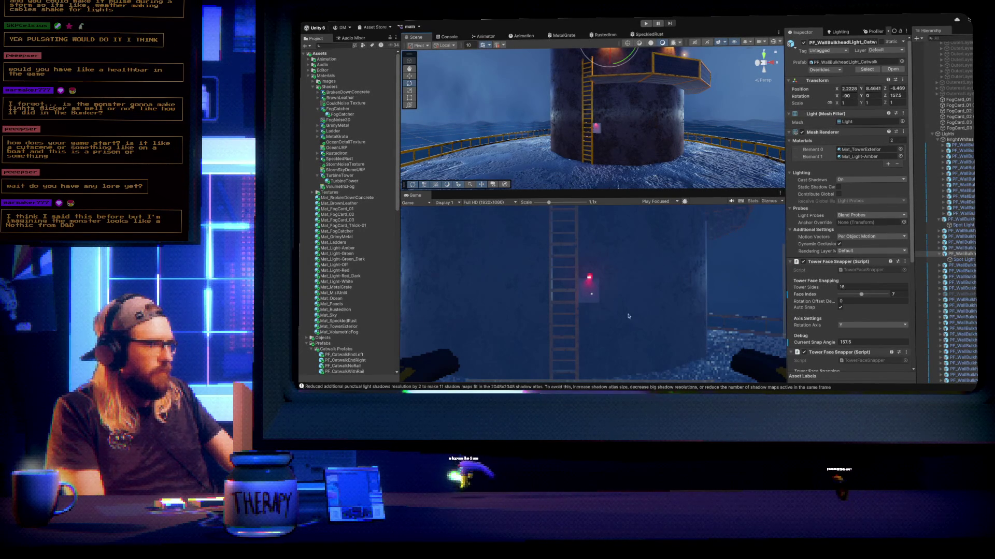
pyautogui.moveTo(637, 130); pyautogui.dragTo(611, 127)
pyautogui.scroll(6, 611, 127)
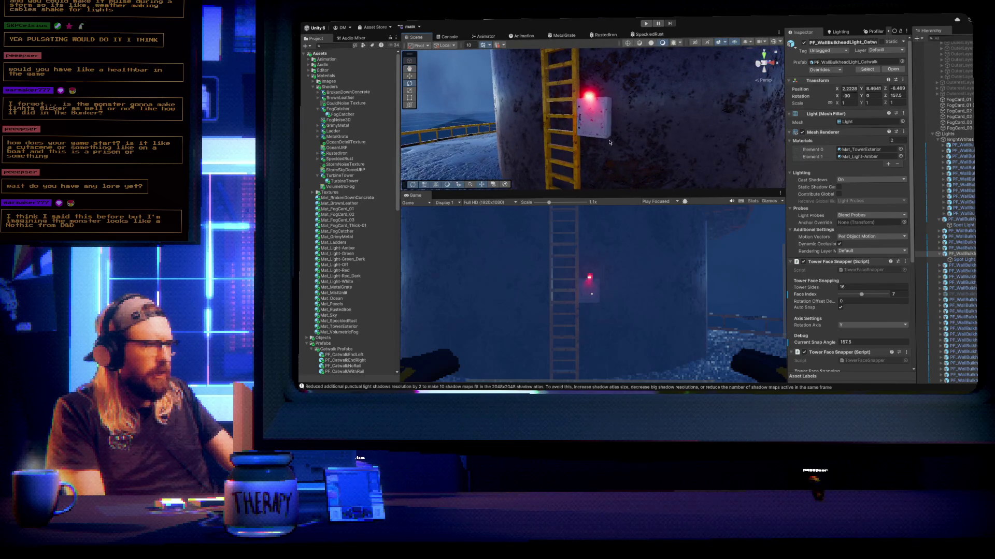
pyautogui.click(603, 130)
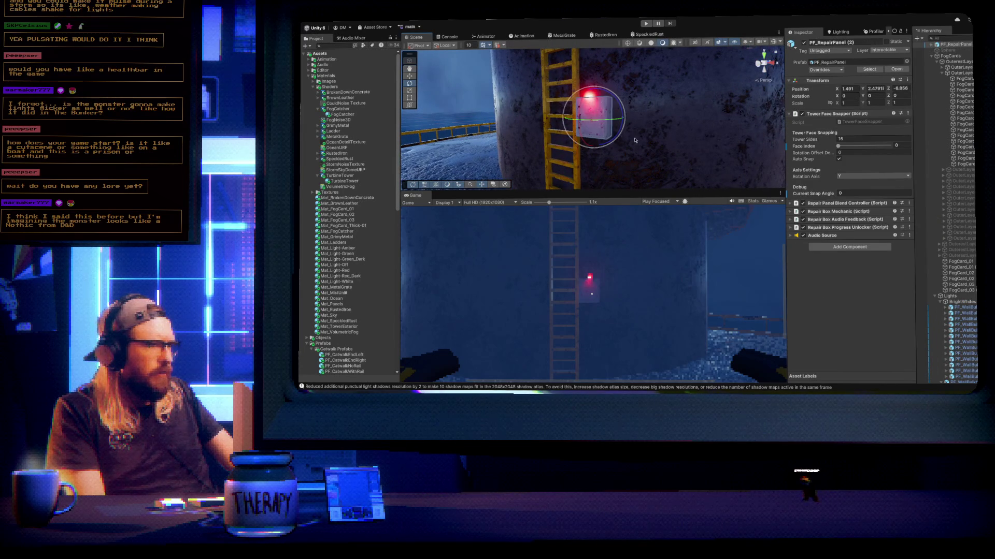
# Run the game in the maximized Game view and take control of the player
pyautogui.scroll(-5, 961, 318)
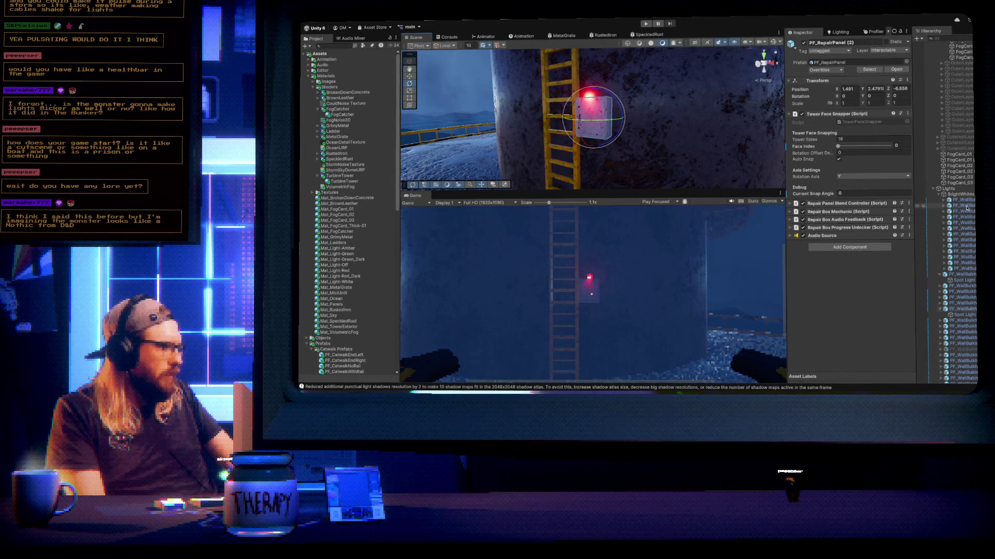
pyautogui.scroll(-3, 967, 212)
pyautogui.scroll(10, 957, 270)
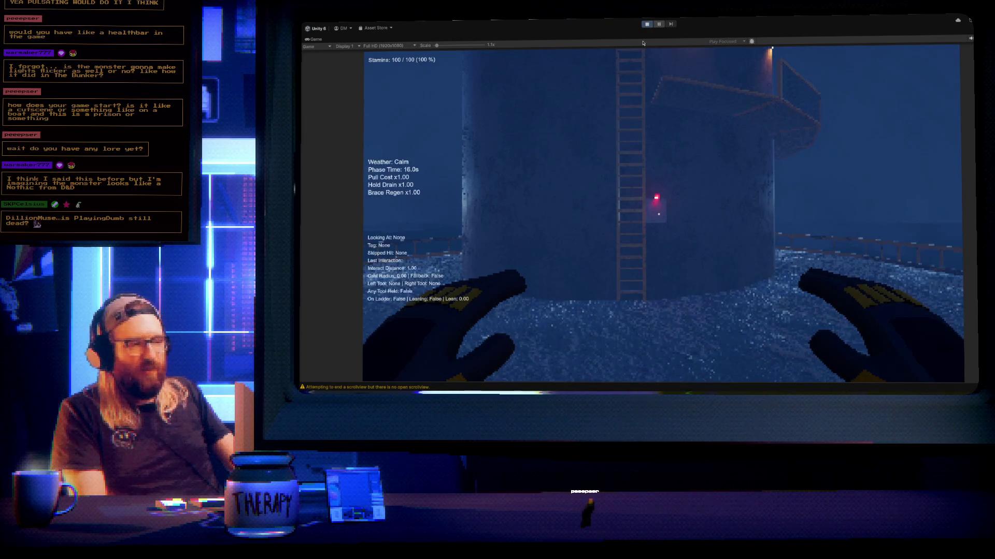
pyautogui.click(719, 221)
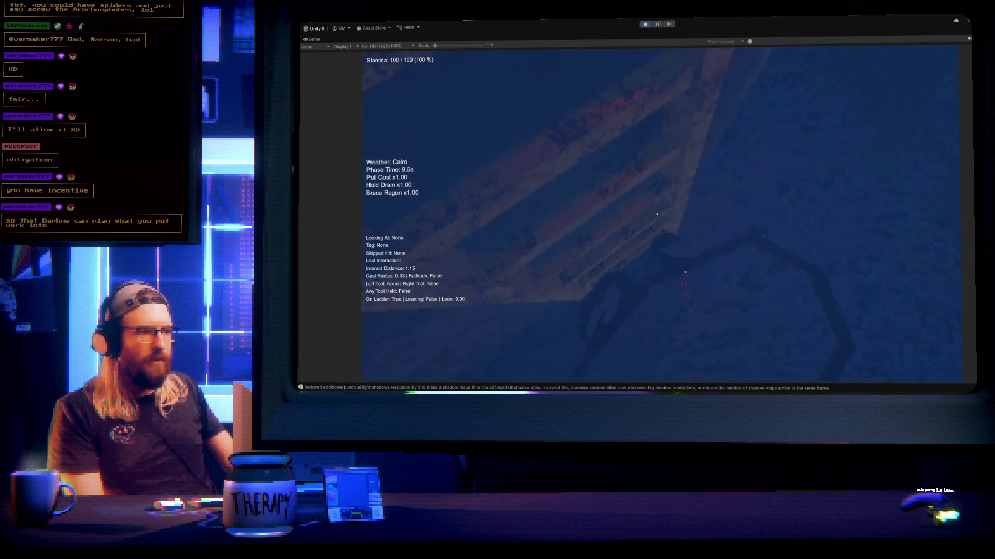
# Take the screwdriver, unlock both latches, open the repair panel and cut its power
pyautogui.rightClick(657, 213)
pyautogui.rightClick(657, 214)
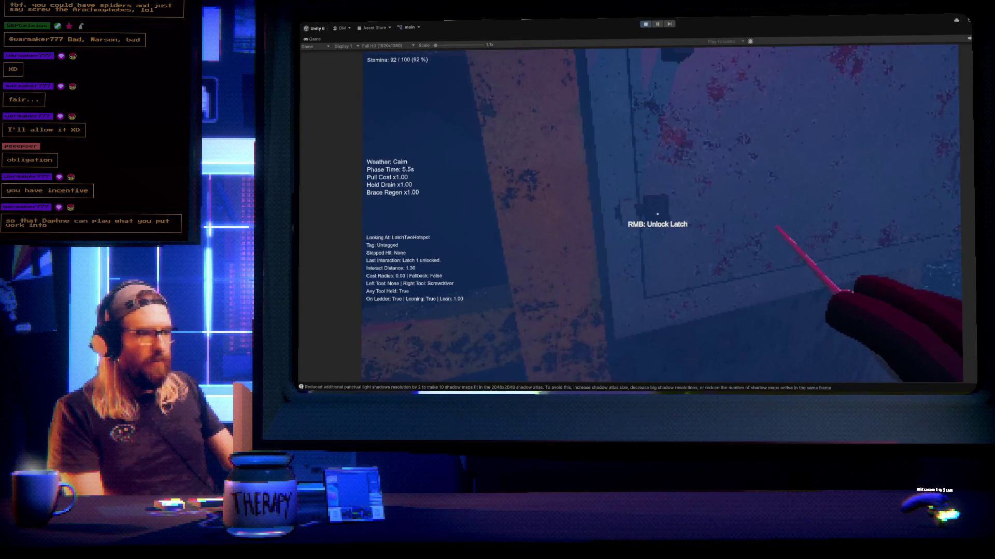
pyautogui.rightClick(657, 214)
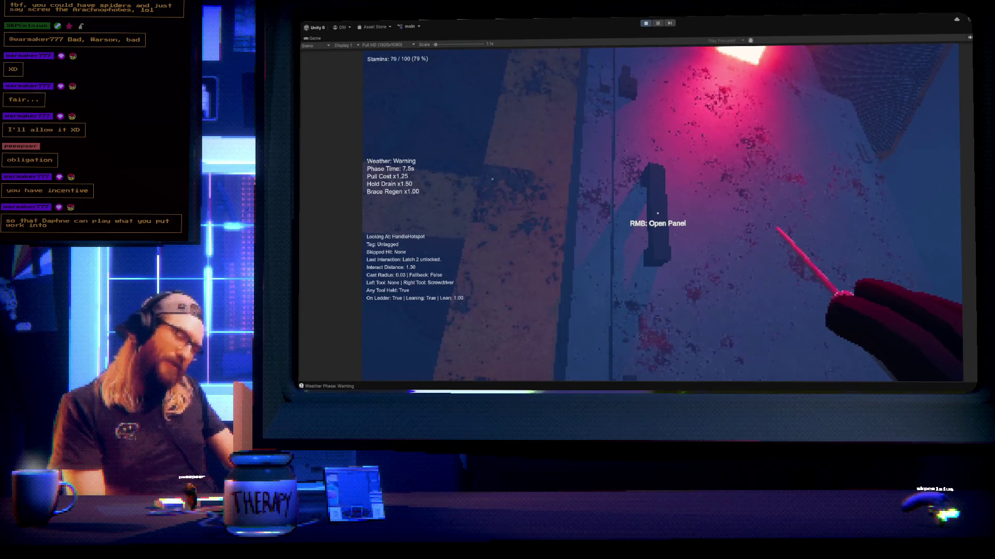
pyautogui.rightClick(658, 213)
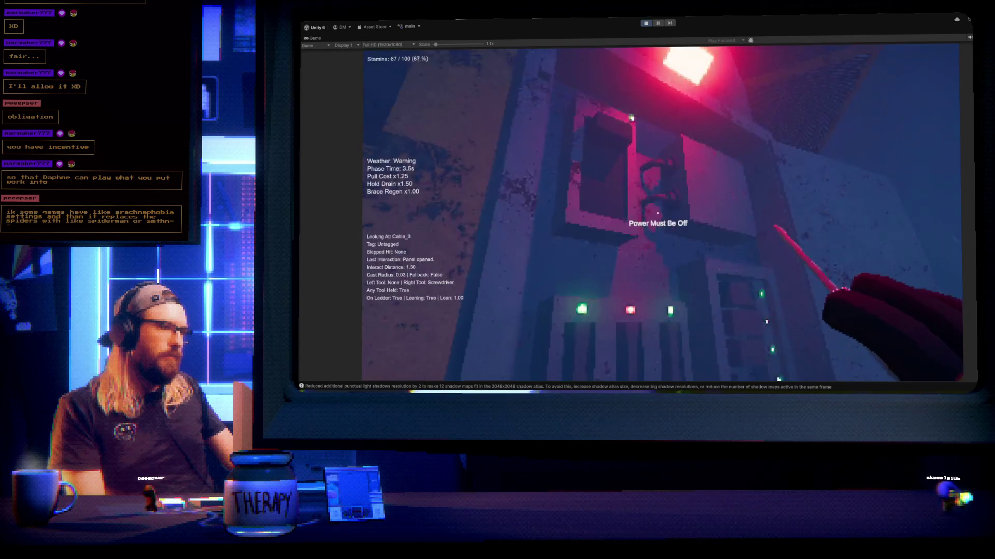
pyautogui.rightClick(658, 213)
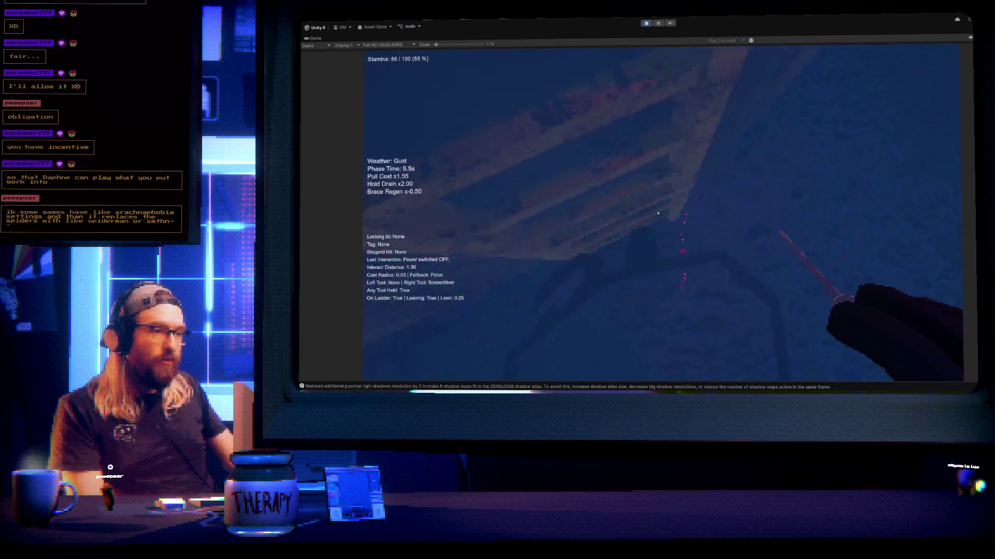
# Swap to pliers, pull the bad fuse 2, reseat relay 2 and insert the spare fuse
pyautogui.rightClick(658, 213)
pyautogui.rightClick(658, 213)
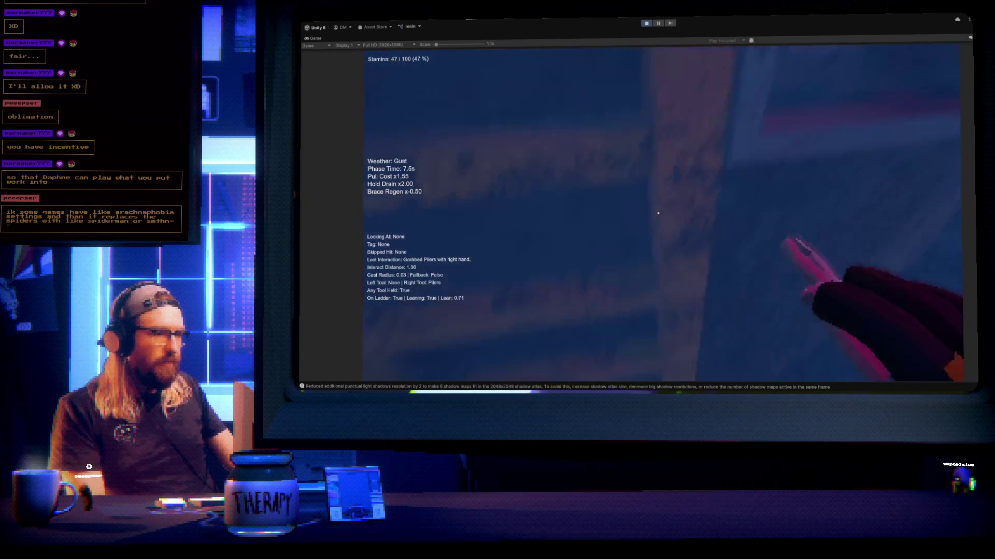
pyautogui.rightClick(658, 213)
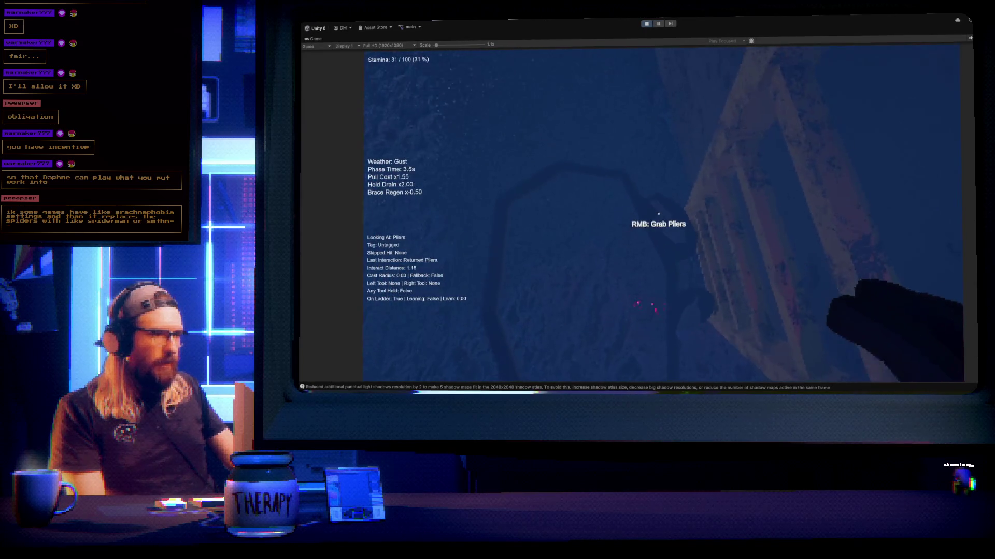
pyautogui.rightClick(657, 213)
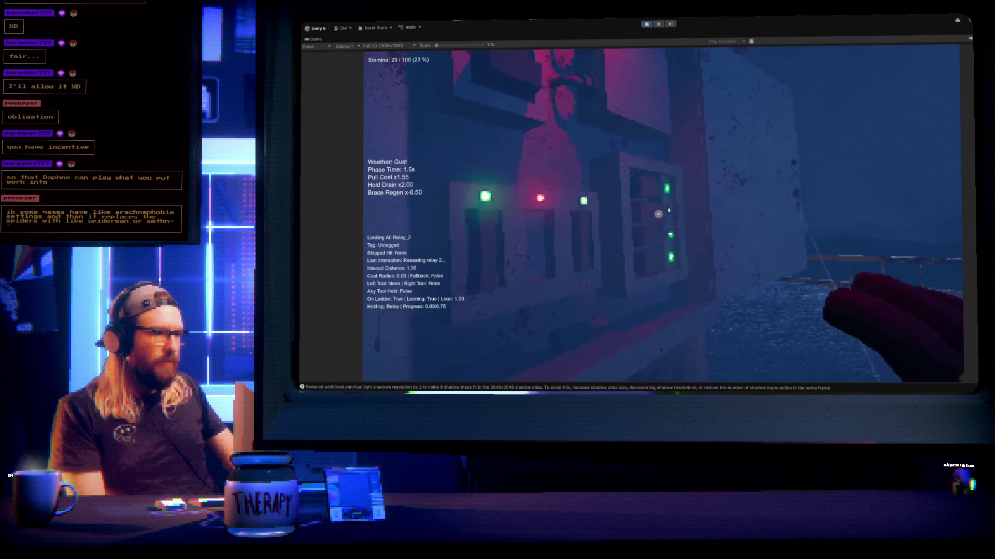
pyautogui.rightClick(658, 213)
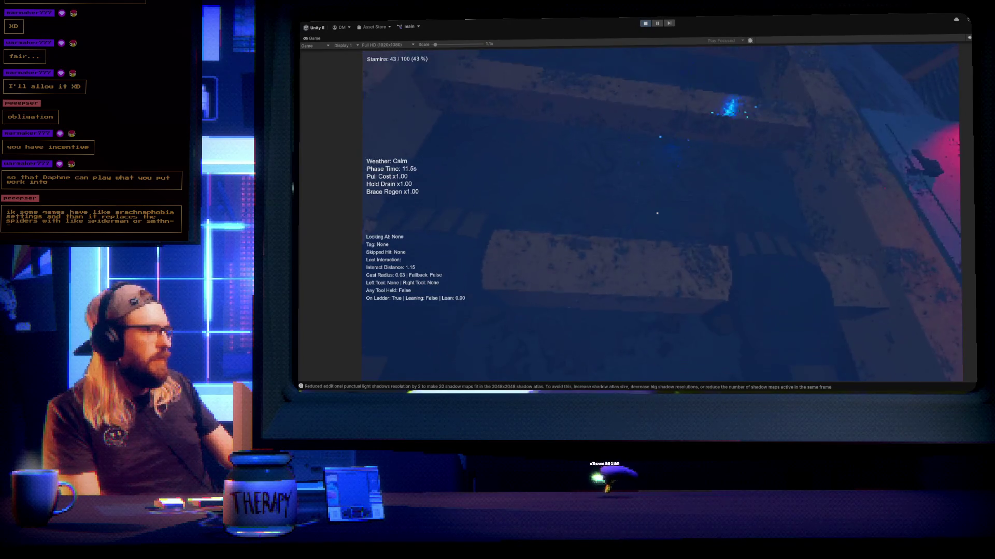
# Climb the first ladder with alternating hands and hop off onto the platform
pyautogui.click(657, 214)
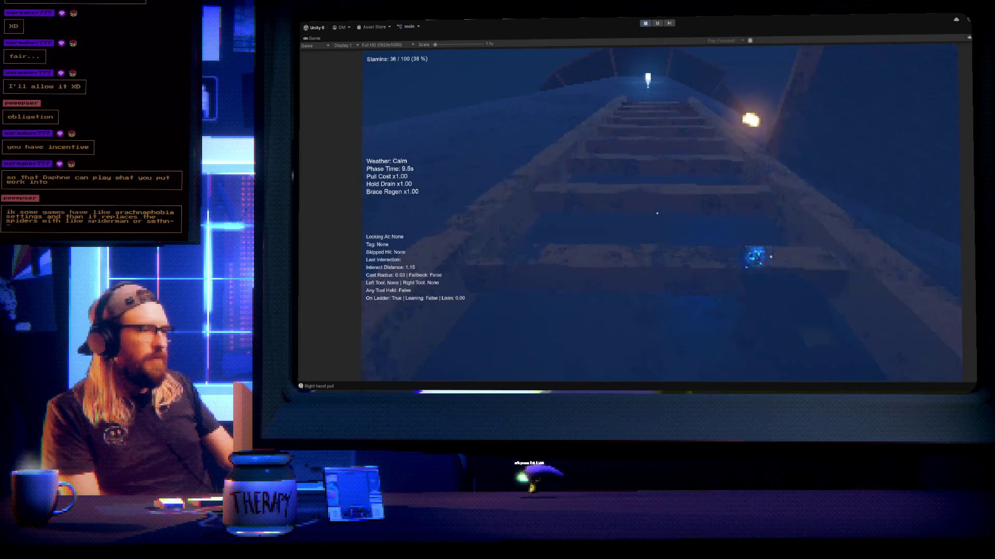
pyautogui.rightClick(657, 213)
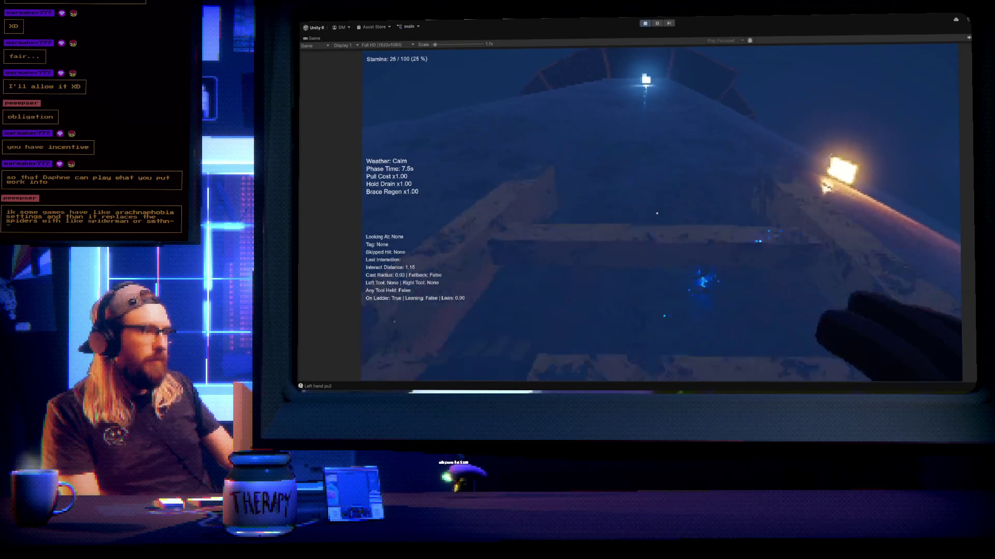
pyautogui.click(657, 214)
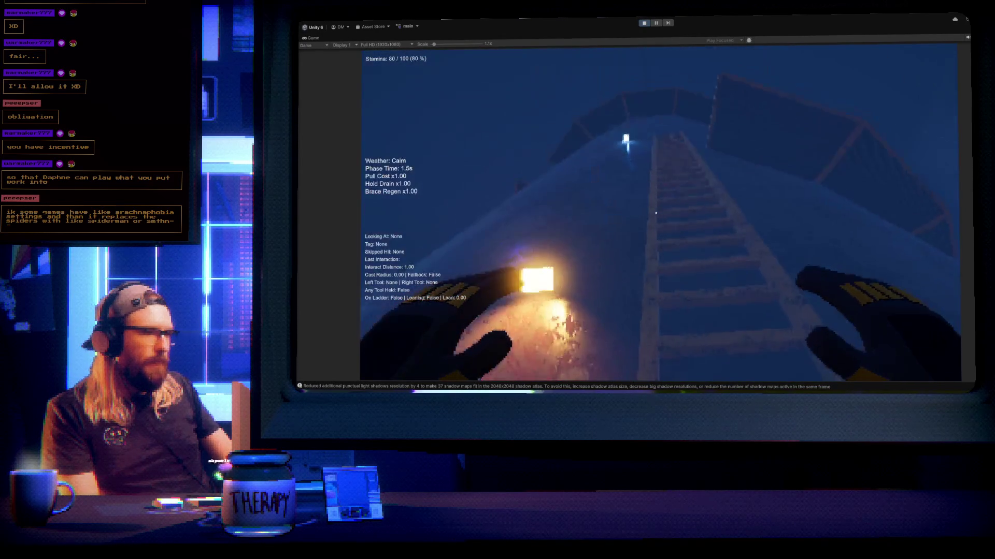
# Mount the next ladder, climb past its top and hop off onto the ledge
pyautogui.rightClick(656, 213)
pyautogui.click(656, 213)
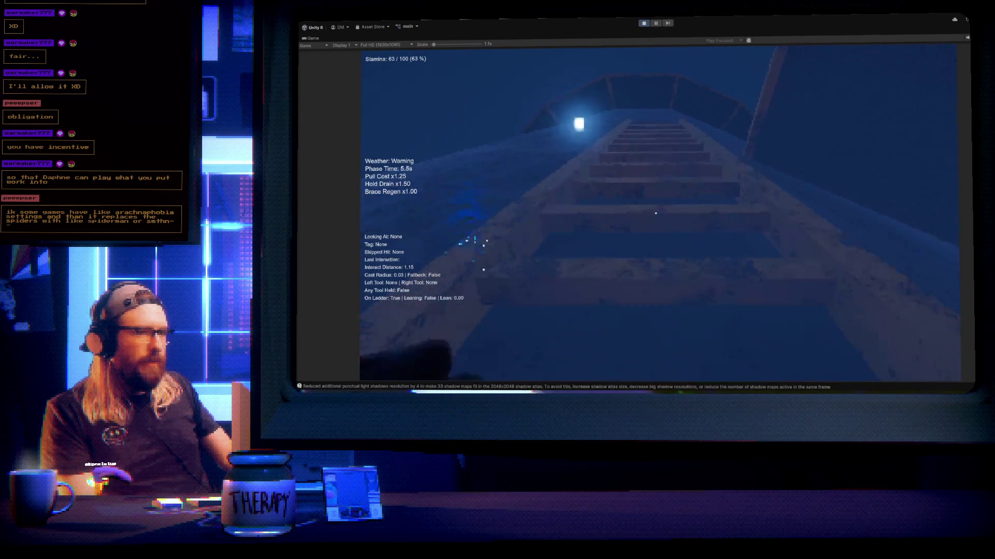
pyautogui.rightClick(656, 213)
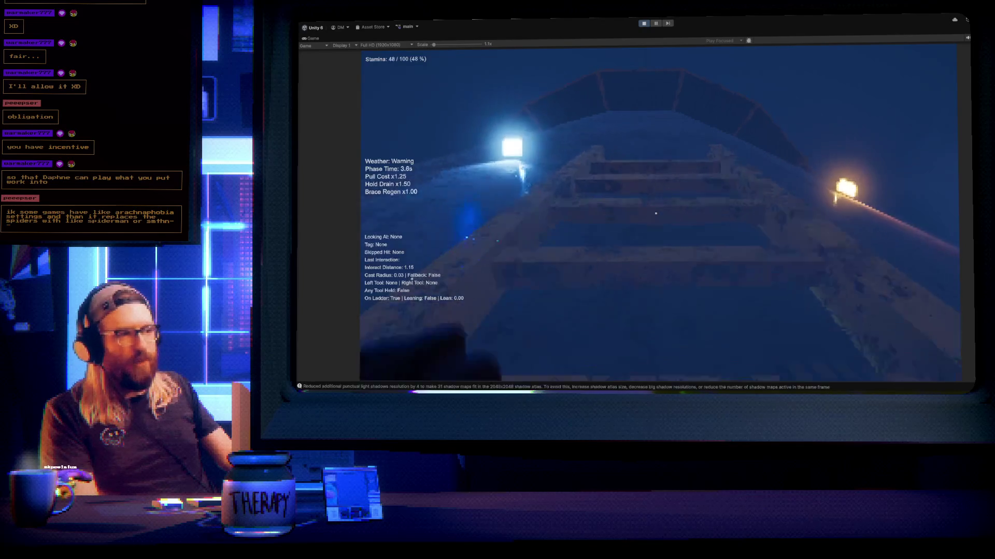
pyautogui.rightClick(656, 213)
pyautogui.click(656, 212)
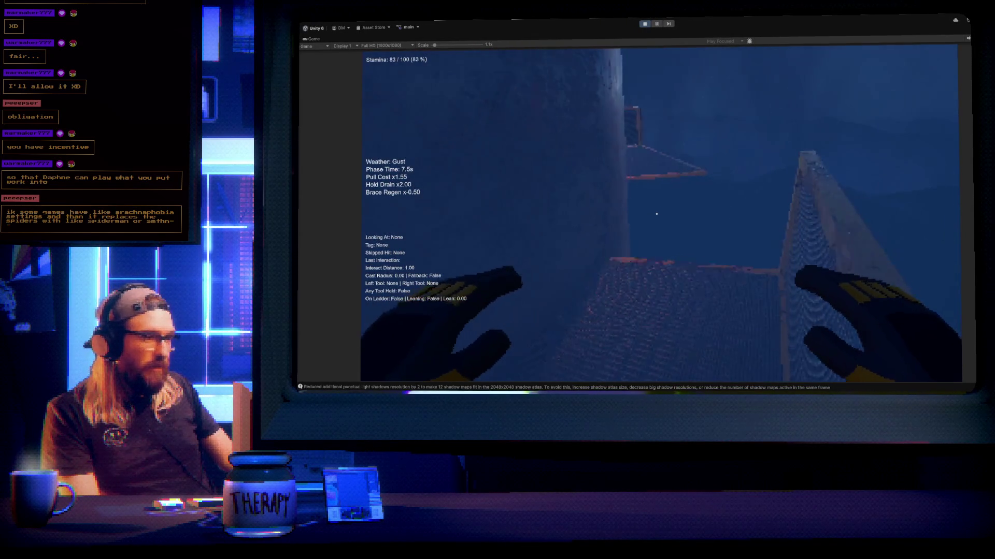
# Let go of the ladder and wait while stamina recovers to 100/100
pyautogui.click(656, 214)
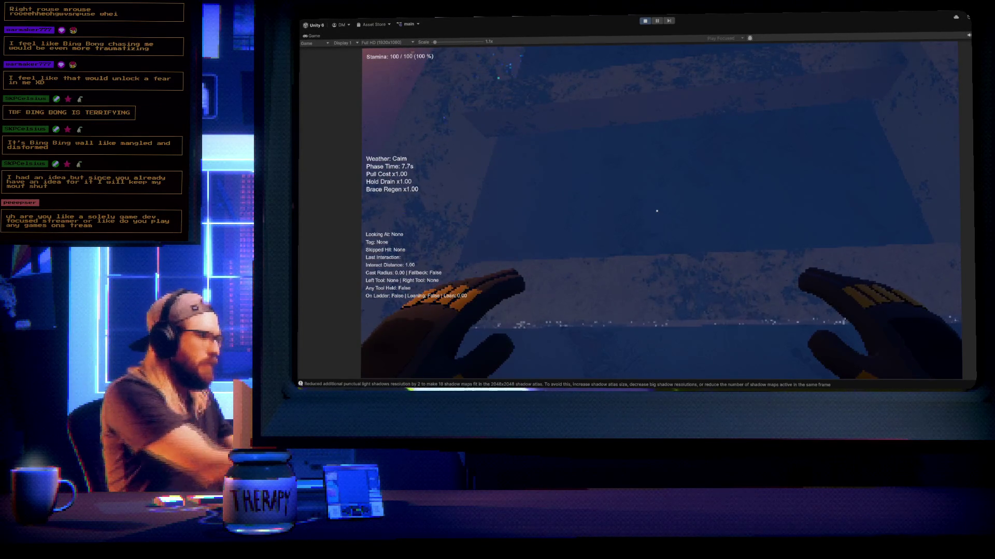
# Grab the ladder and climb the first rungs until both hands rest on one rung
pyautogui.click(656, 210)
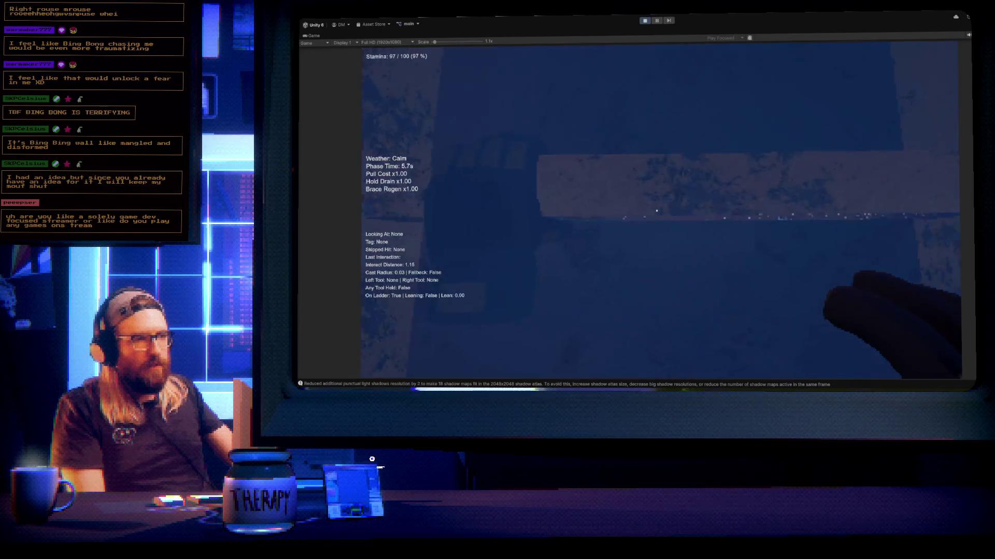
pyautogui.click(656, 210)
pyautogui.click(657, 211)
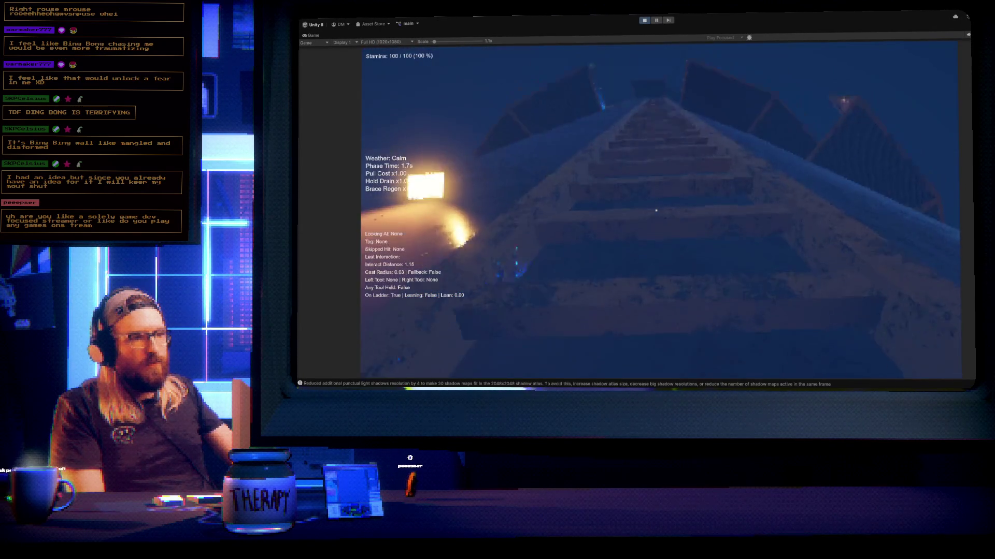
pyautogui.click(656, 211)
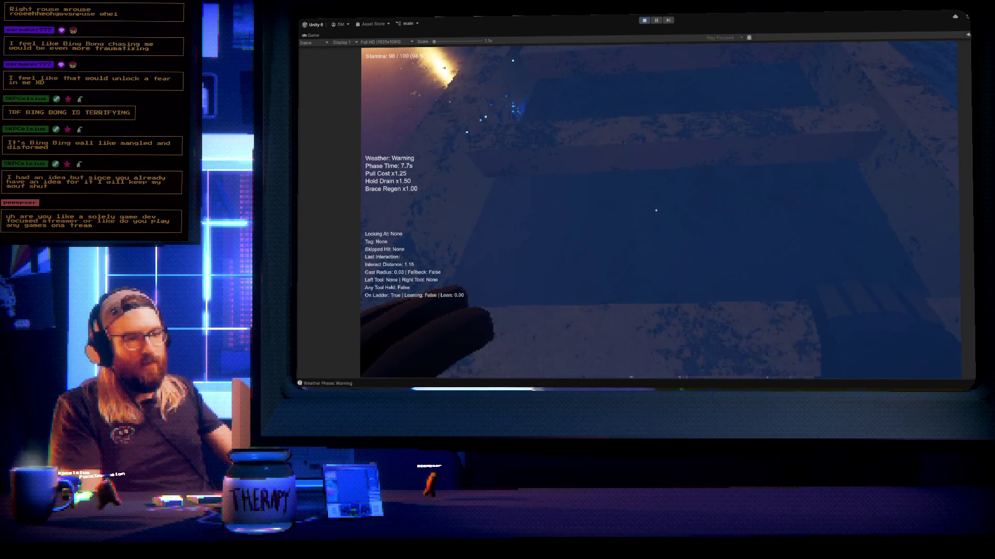
pyautogui.rightClick(656, 210)
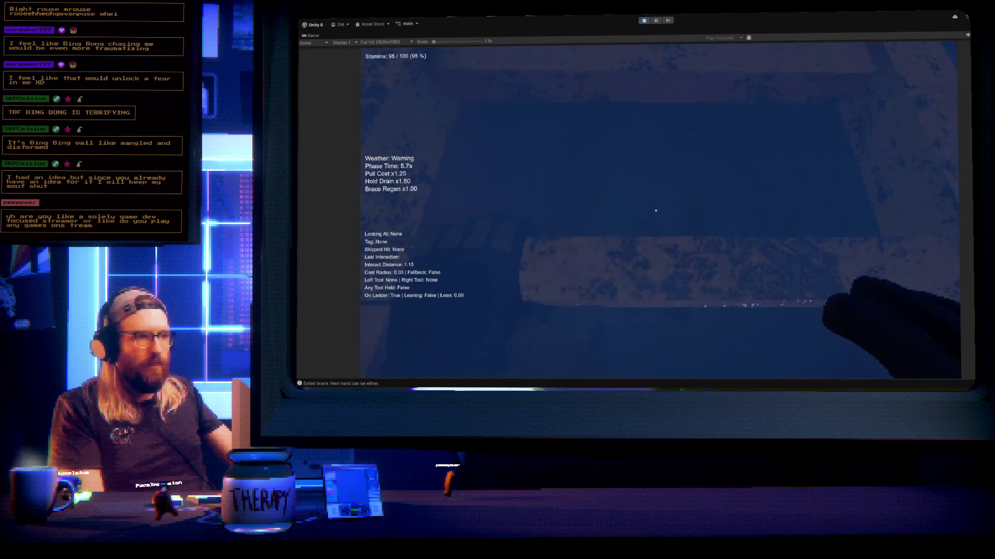
pyautogui.click(656, 211)
pyautogui.click(656, 210)
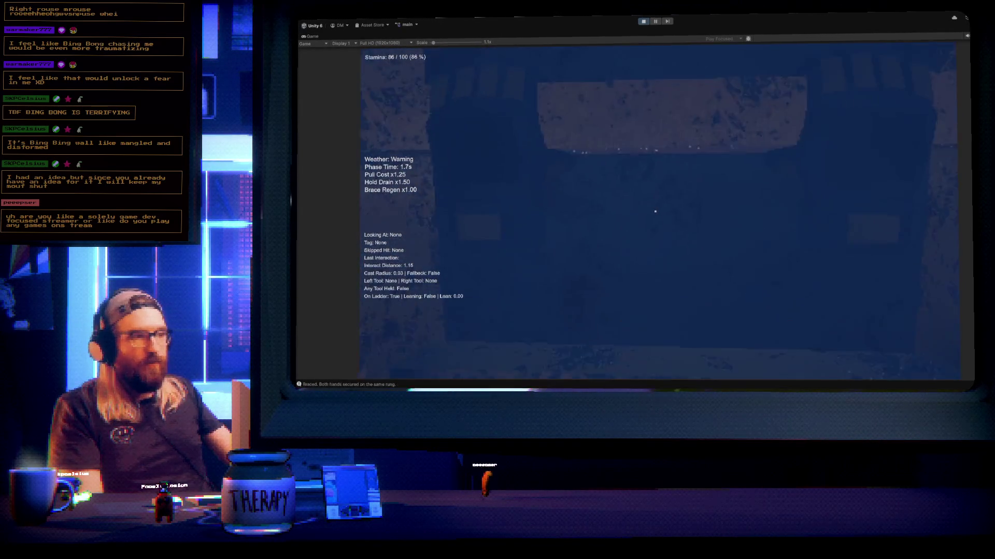
# Keep climbing with alternating hands, brace on a rung, then let go with Space
pyautogui.rightClick(655, 211)
pyautogui.click(655, 211)
pyautogui.rightClick(655, 211)
pyautogui.click(656, 211)
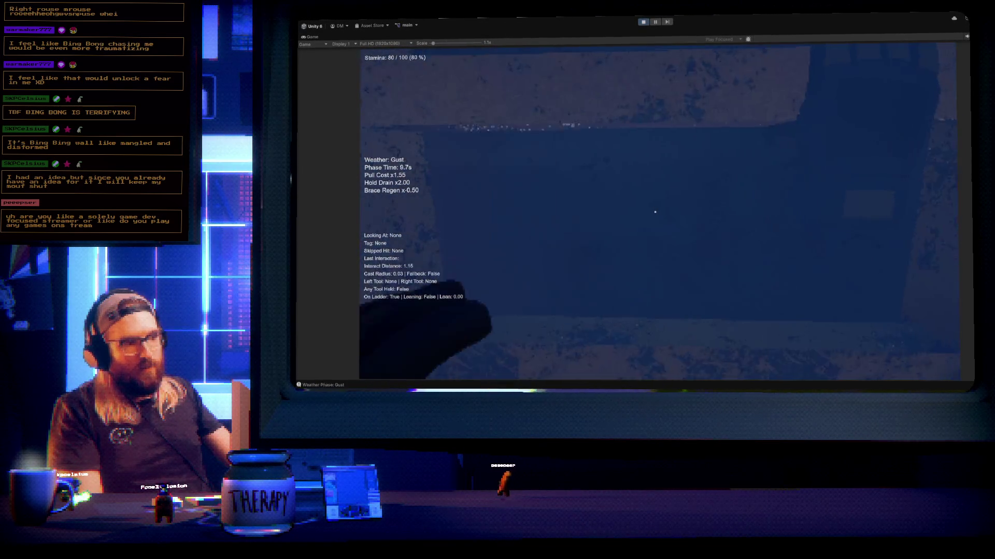
pyautogui.rightClick(656, 212)
pyautogui.click(655, 212)
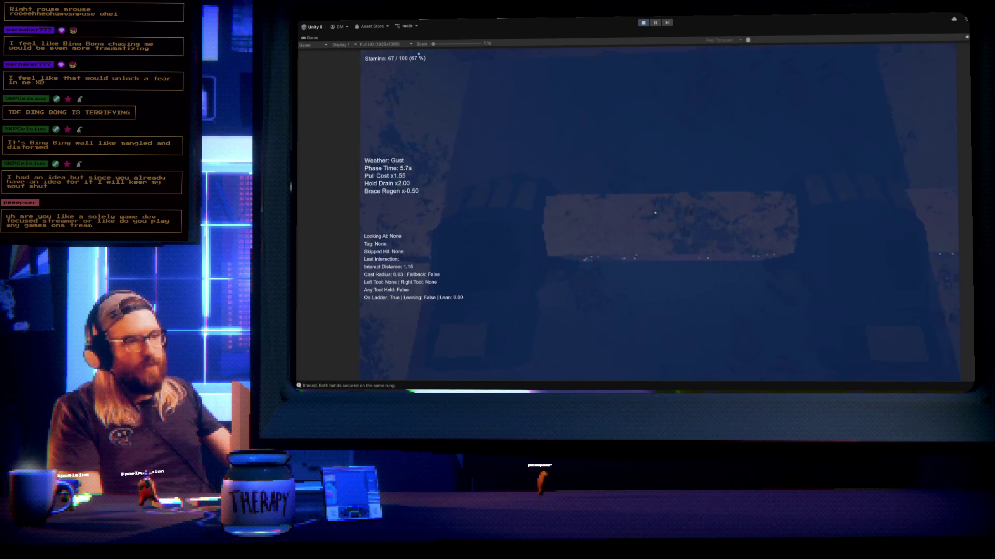
pyautogui.press('space')
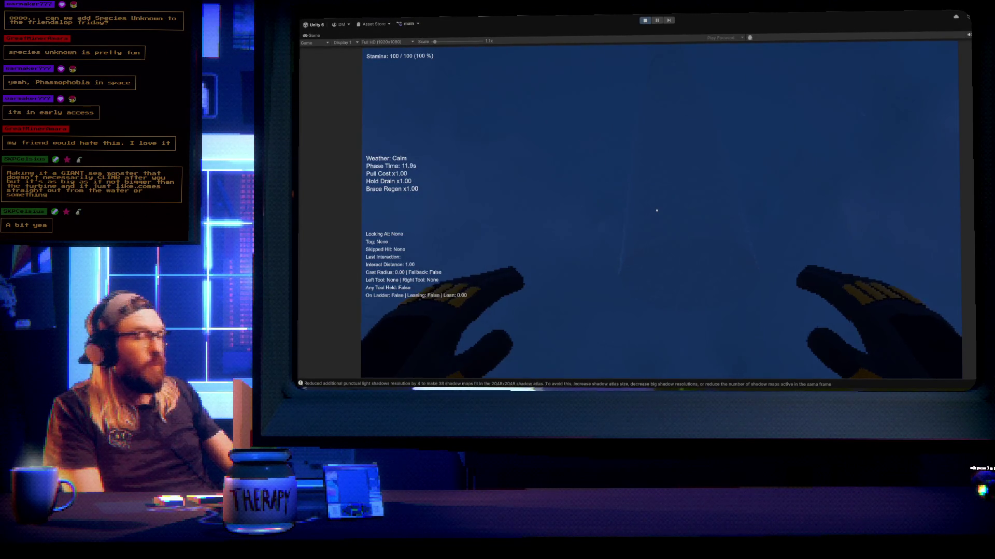
pyautogui.click(644, 21)
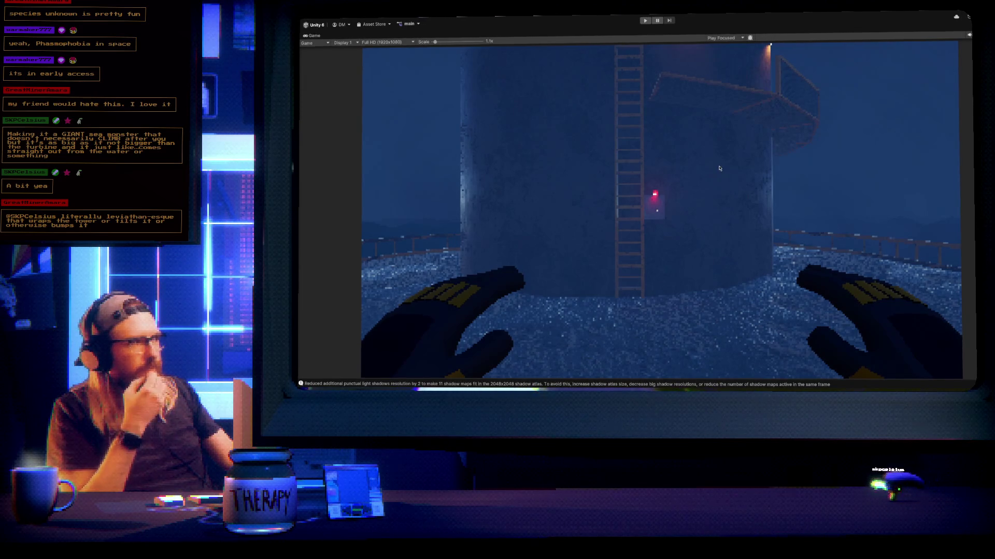
# Restore the full editor layout with Ctrl+P and orbit the Scene view up to the amber wall lights
pyautogui.hotkey('ctrl', 'p')
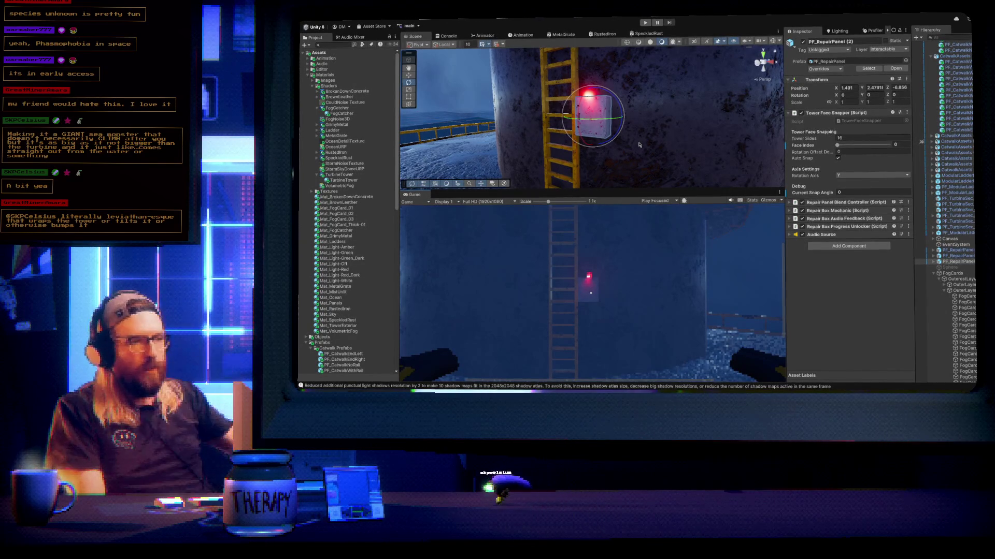
pyautogui.moveTo(639, 145)
pyautogui.mouseDown()
pyautogui.moveTo(635, 87)
pyautogui.moveTo(599, 104)
pyautogui.moveTo(584, 127)
pyautogui.moveTo(605, 126)
pyautogui.mouseUp()
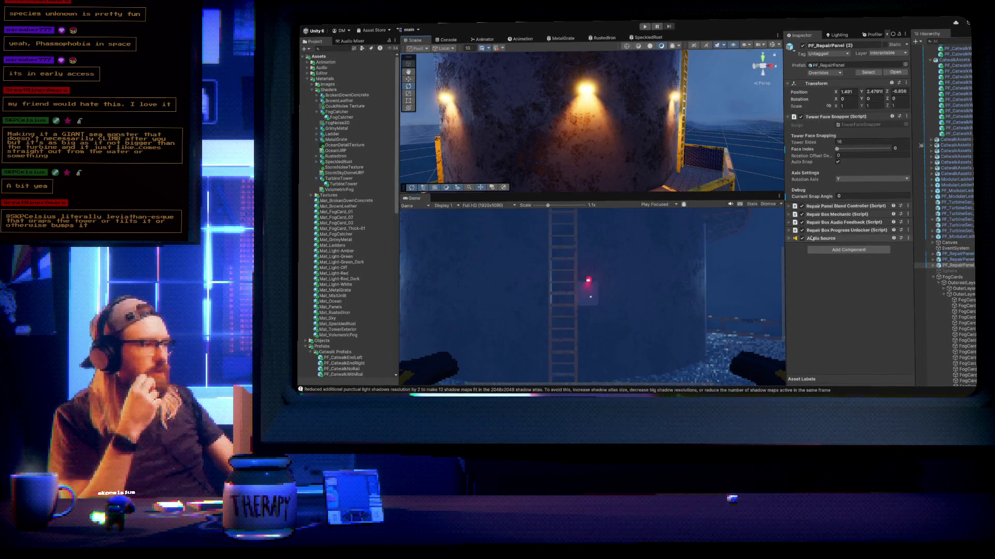
# Select the catwalk bulkhead light's Spot Light and shift its colour from orange to brighter yellow
pyautogui.click(586, 93)
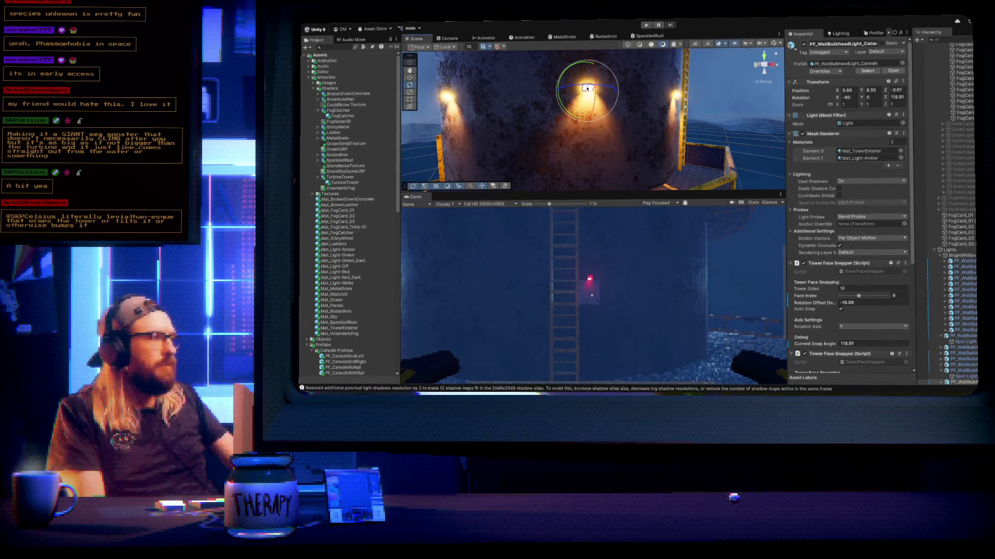
pyautogui.scroll(-3, 974, 335)
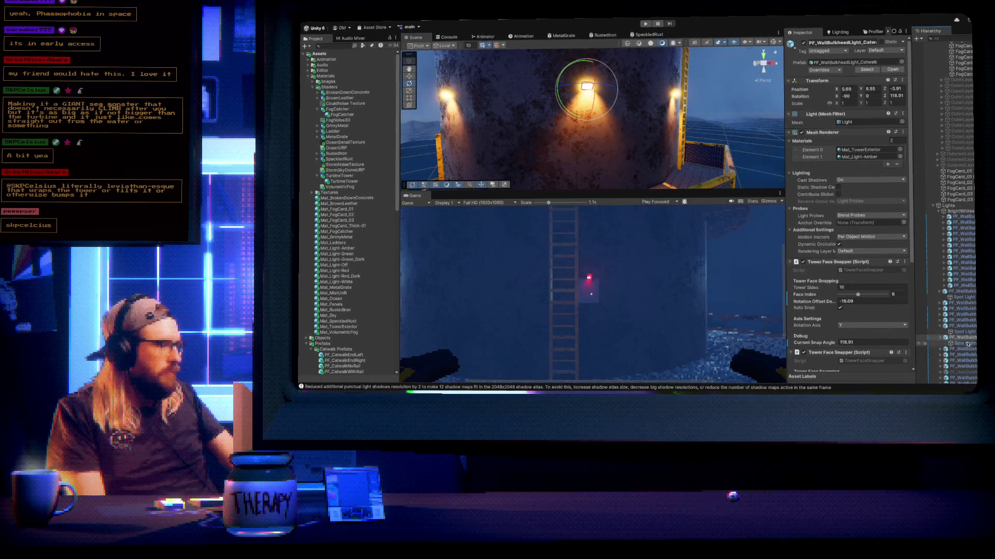
pyautogui.click(961, 343)
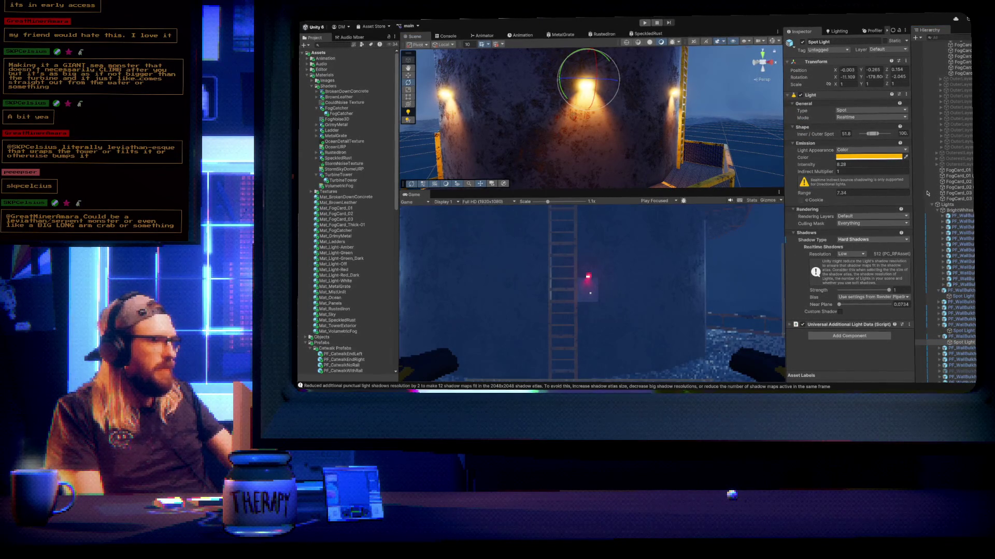
pyautogui.moveTo(926, 189); pyautogui.dragTo(925, 183)
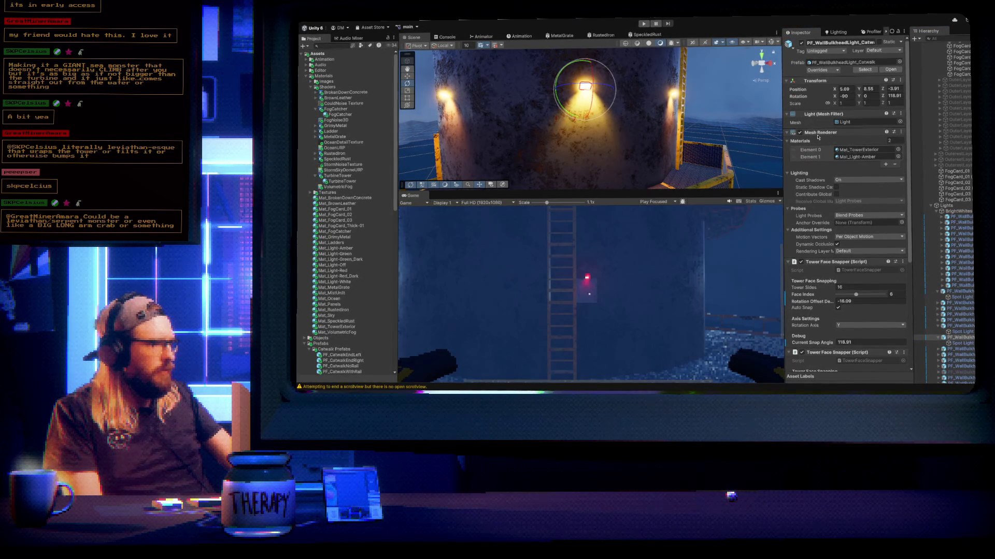
pyautogui.moveTo(570, 129)
pyautogui.mouseDown()
pyautogui.moveTo(549, 138)
pyautogui.moveTo(604, 147)
pyautogui.moveTo(580, 141)
pyautogui.moveTo(581, 48)
pyautogui.moveTo(588, 177)
pyautogui.moveTo(581, 153)
pyautogui.mouseUp()
pyautogui.scroll(6, 580, 153)
pyautogui.moveTo(513, 162)
pyautogui.mouseDown()
pyautogui.moveTo(511, 214)
pyautogui.moveTo(513, 187)
pyautogui.moveTo(514, 195)
pyautogui.mouseUp()
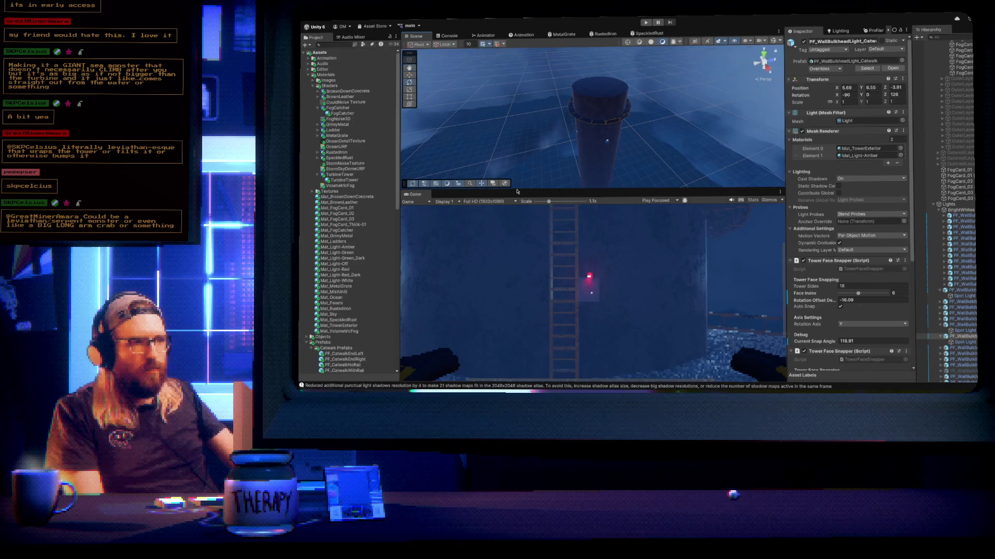
# Select the turbine head PF_TurbineSec_Blank (3) atop the tower and frame it with F
pyautogui.scroll(-5, 351, 233)
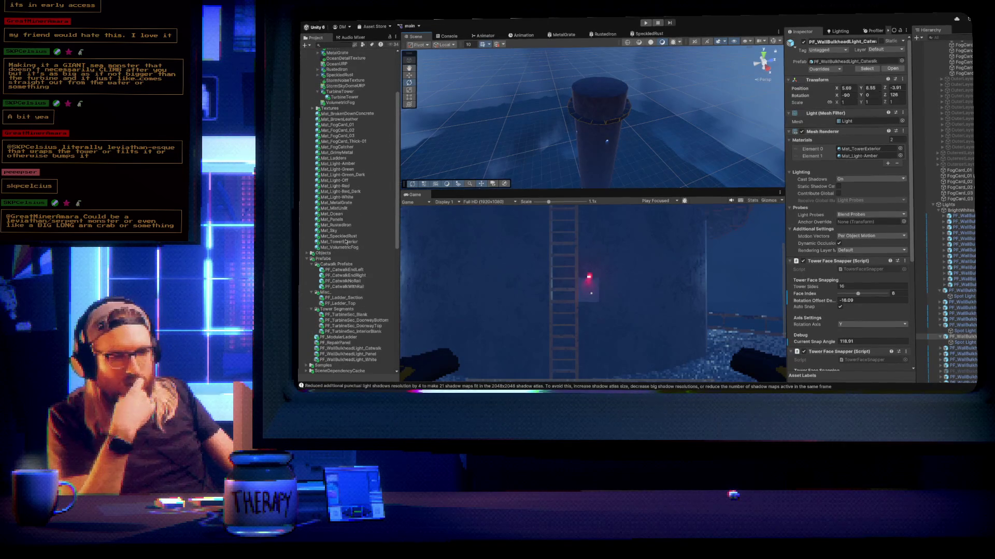
pyautogui.scroll(-4, 351, 233)
pyautogui.click(346, 257)
pyautogui.click(346, 252)
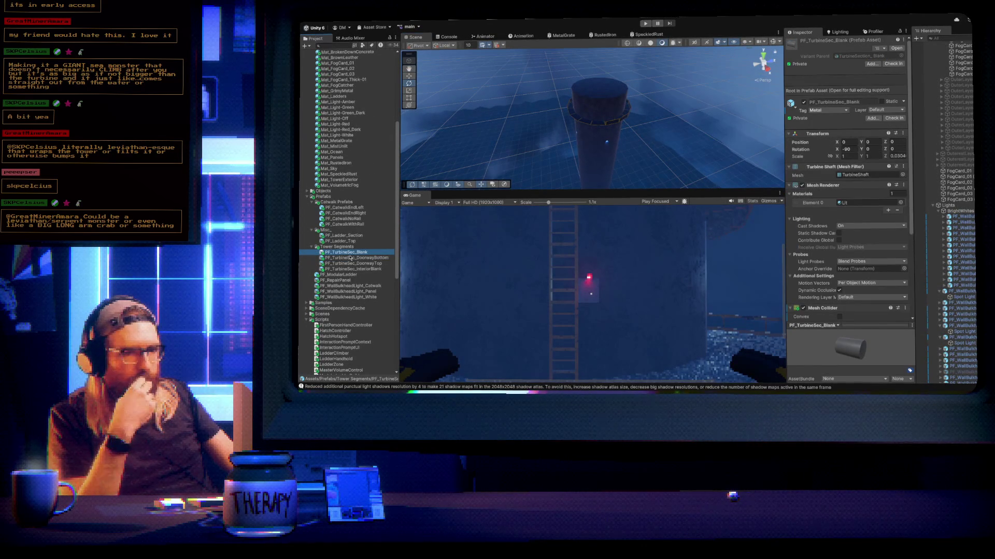
pyautogui.click(606, 92)
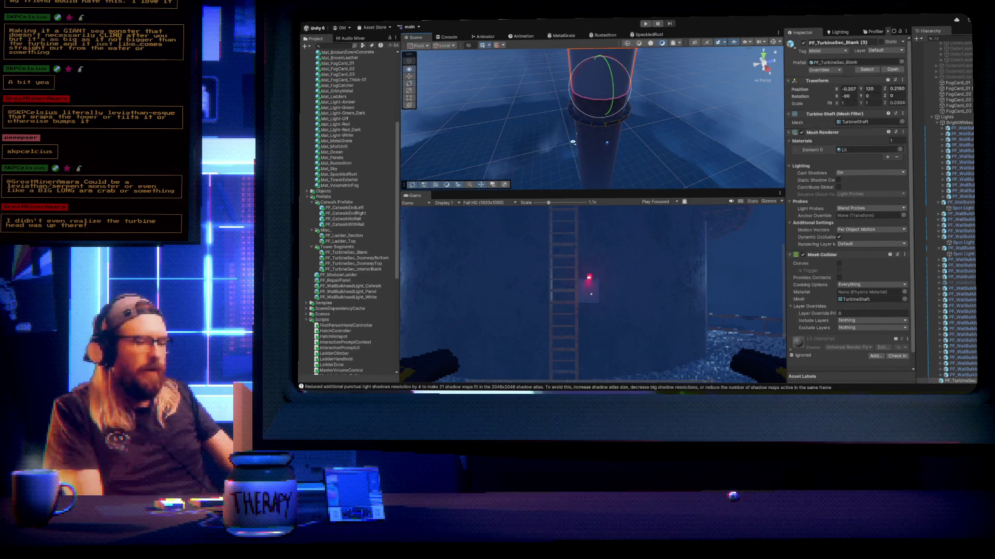
pyautogui.press('f')
pyautogui.moveTo(609, 77)
pyautogui.mouseDown()
pyautogui.moveTo(672, 145)
pyautogui.moveTo(633, 138)
pyautogui.mouseUp()
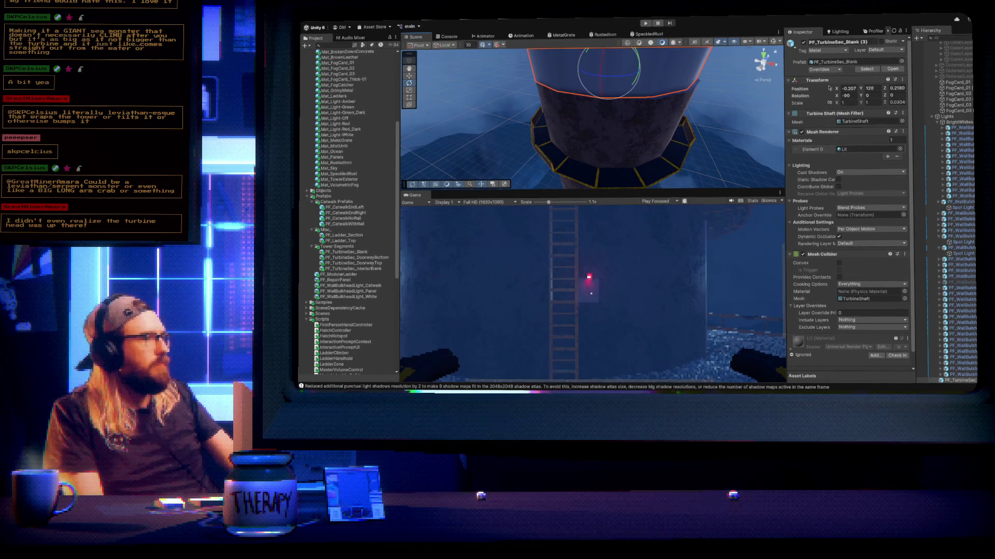
# Set the turbine head's Position X and Z to 0
pyautogui.click(856, 87)
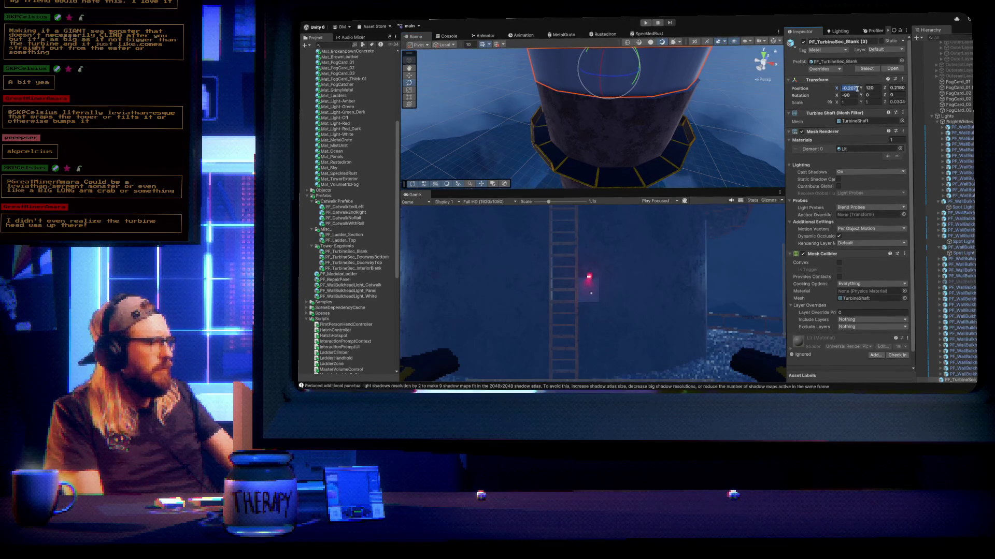
pyautogui.write('0')
pyautogui.press('Tab')
pyautogui.press('Tab')
pyautogui.write('0')
pyautogui.press('Return')
pyautogui.moveTo(640, 110)
pyautogui.mouseDown()
pyautogui.moveTo(527, 76)
pyautogui.moveTo(608, 93)
pyautogui.moveTo(535, 95)
pyautogui.moveTo(520, 107)
pyautogui.moveTo(510, 156)
pyautogui.moveTo(528, 162)
pyautogui.mouseUp()
pyautogui.click(586, 88)
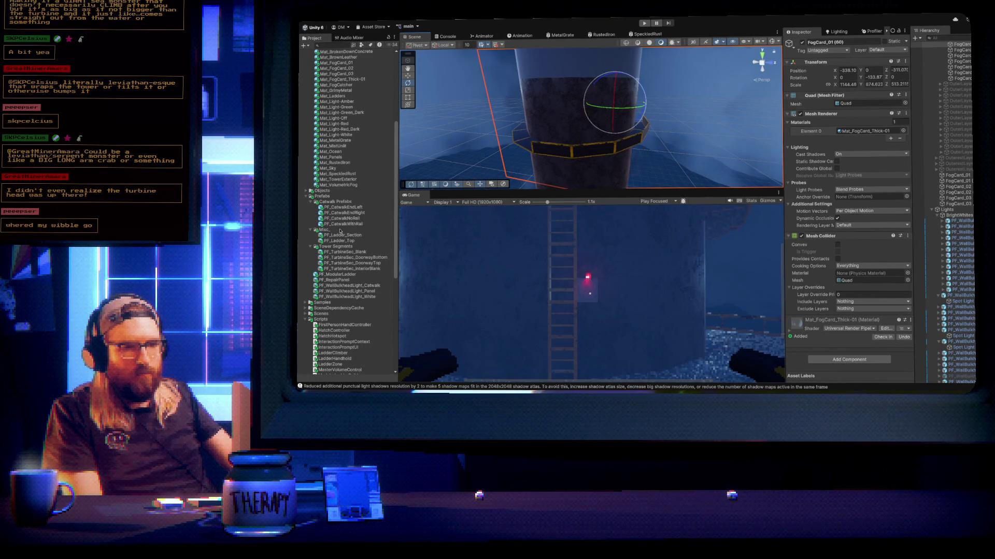
# Place a PF_CatwalkWithRail in the Scene and set its Position X and Z to 0
pyautogui.click(348, 224)
pyautogui.moveTo(563, 114); pyautogui.dragTo(579, 107)
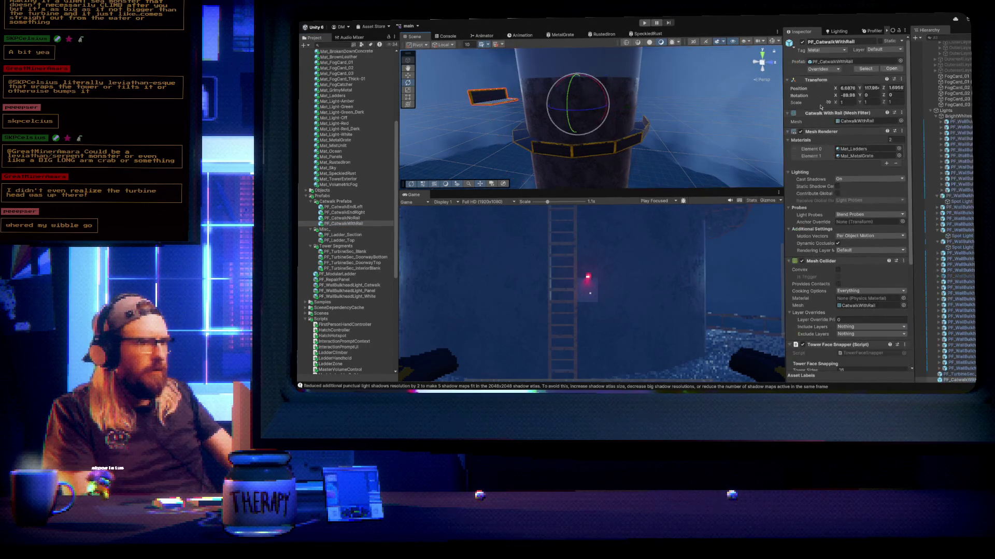
pyautogui.doubleClick(847, 88)
pyautogui.write('0')
pyautogui.doubleClick(895, 88)
pyautogui.write('0')
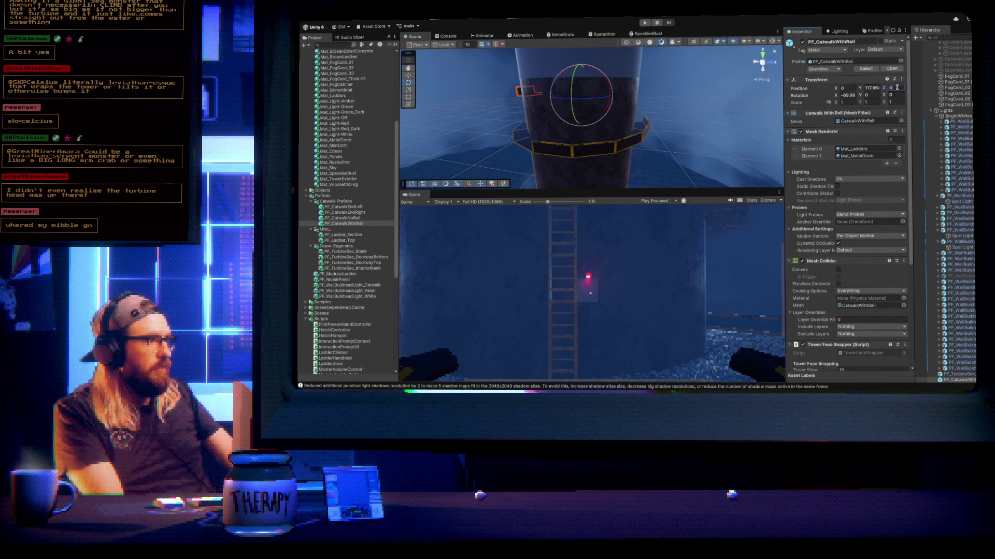
# Adjust the catwalk's Tower Face Snapping Face Index slider to snap it to another face
pyautogui.moveTo(530, 107); pyautogui.dragTo(703, 133)
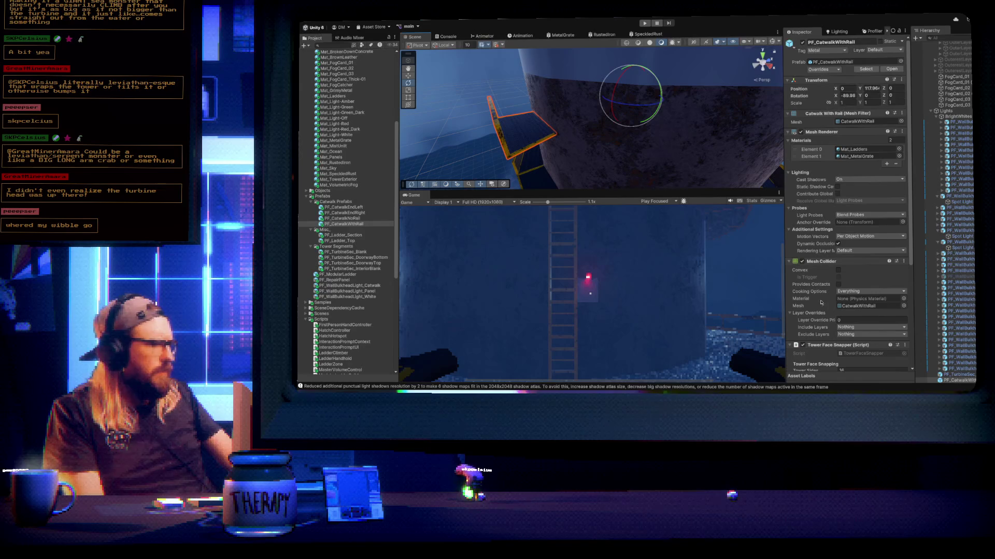
pyautogui.scroll(-3, 818, 293)
pyautogui.scroll(-3, 818, 293)
pyautogui.moveTo(838, 229)
pyautogui.mouseDown()
pyautogui.moveTo(898, 220)
pyautogui.moveTo(833, 220)
pyautogui.mouseUp()
# Select the turbine shaft segment and drag the Mat_TowerExterior material onto it
pyautogui.moveTo(613, 128); pyautogui.dragTo(591, 130)
pyautogui.click(591, 129)
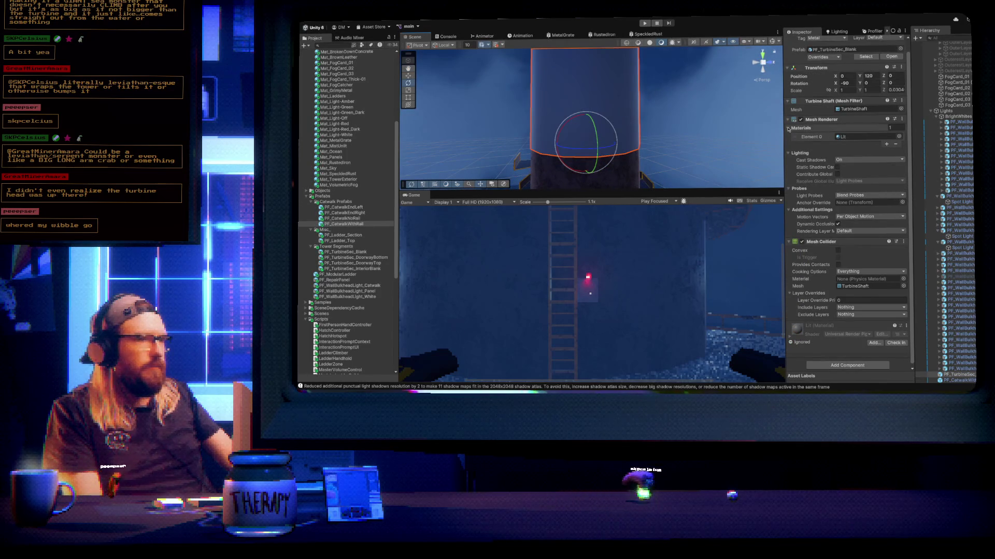
pyautogui.moveTo(338, 179); pyautogui.dragTo(542, 122)
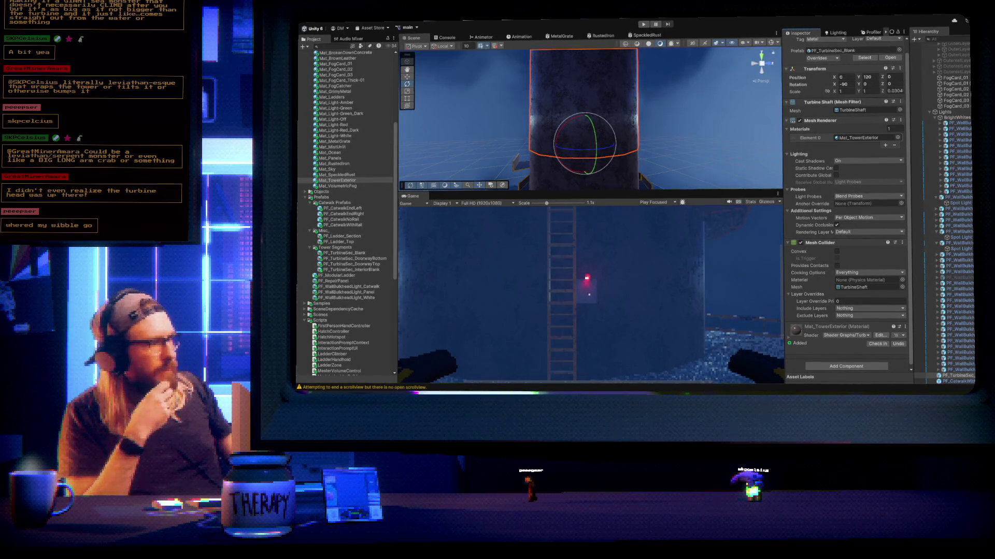
pyautogui.moveTo(739, 125)
pyautogui.mouseDown()
pyautogui.moveTo(564, 257)
pyautogui.moveTo(605, 212)
pyautogui.mouseUp()
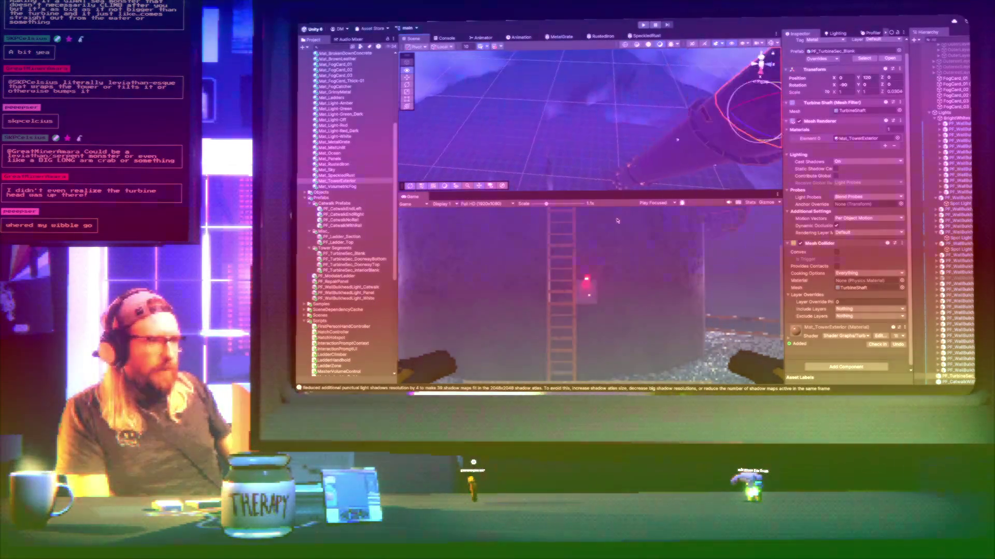
pyautogui.press('f')
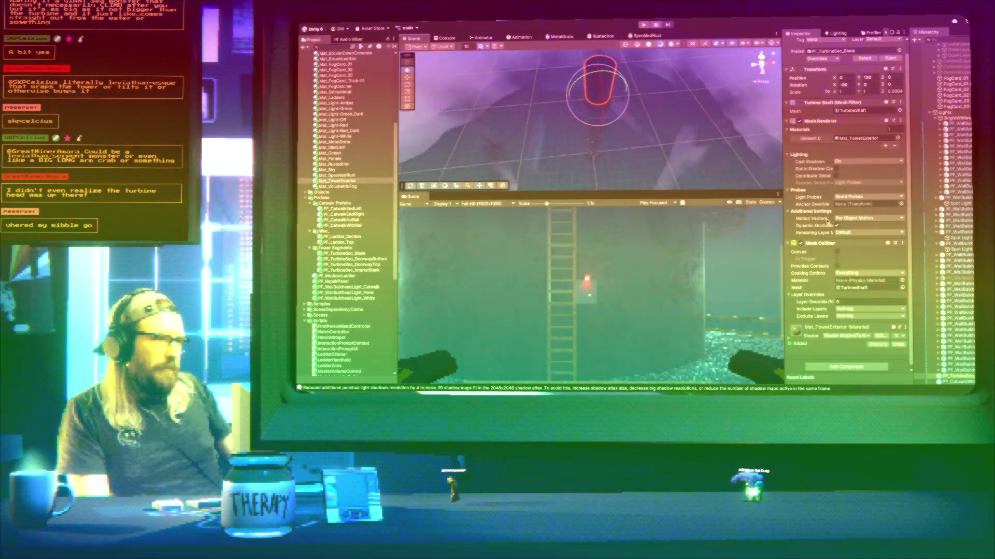
pyautogui.moveTo(642, 122)
pyautogui.mouseDown()
pyautogui.moveTo(652, 114)
pyautogui.moveTo(668, 158)
pyautogui.mouseUp()
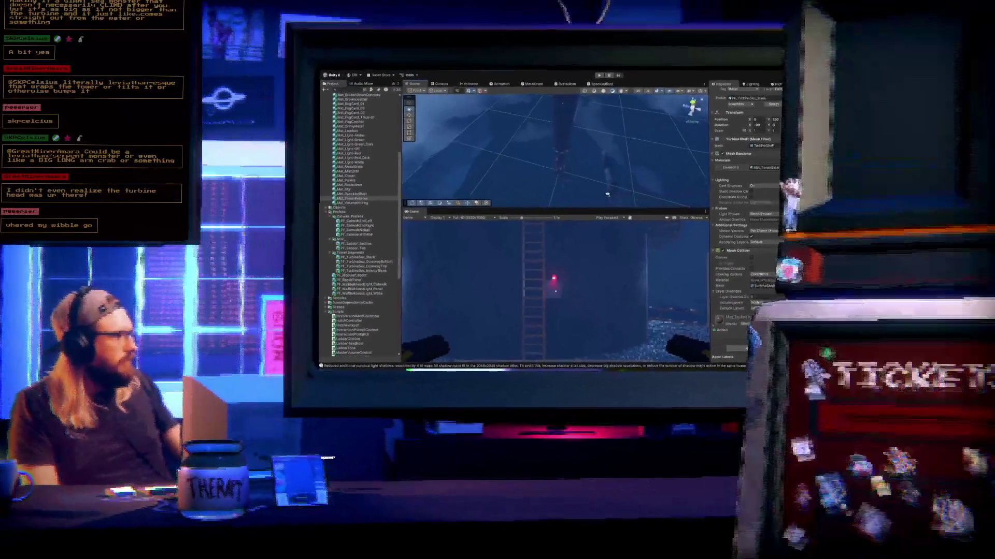
pyautogui.moveTo(607, 195); pyautogui.dragTo(663, 207)
pyautogui.moveTo(601, 155)
pyautogui.mouseDown()
pyautogui.moveTo(609, 159)
pyautogui.moveTo(548, 154)
pyautogui.moveTo(520, 160)
pyautogui.moveTo(523, 171)
pyautogui.mouseUp()
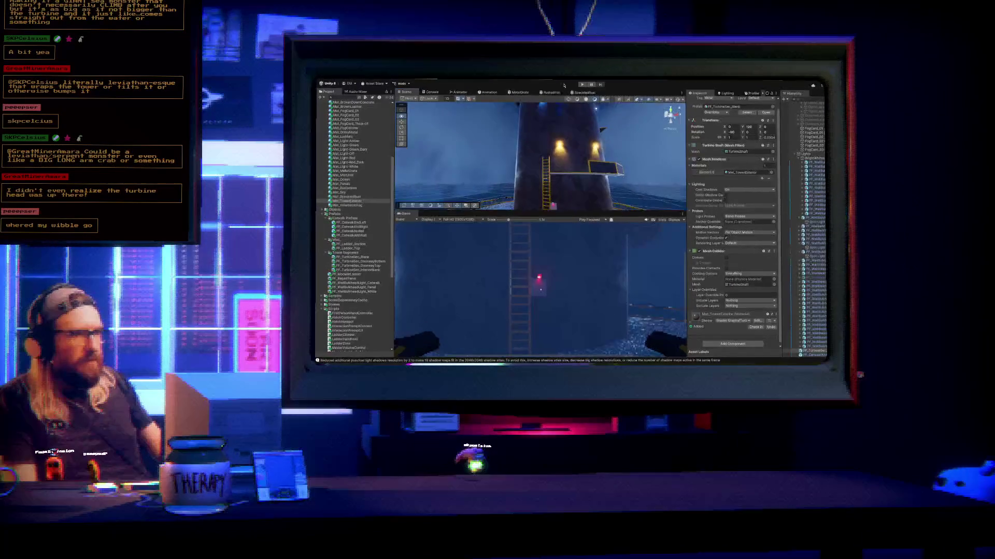
pyautogui.moveTo(568, 116); pyautogui.dragTo(572, 151)
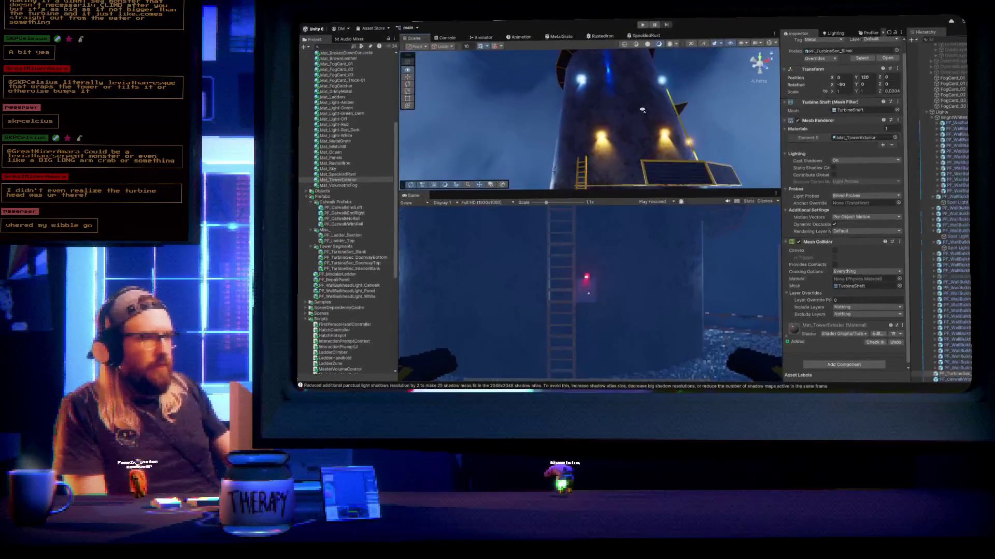
pyautogui.moveTo(643, 113)
pyautogui.mouseDown()
pyautogui.moveTo(536, 122)
pyautogui.moveTo(522, 110)
pyautogui.moveTo(507, 137)
pyautogui.moveTo(488, 140)
pyautogui.mouseUp()
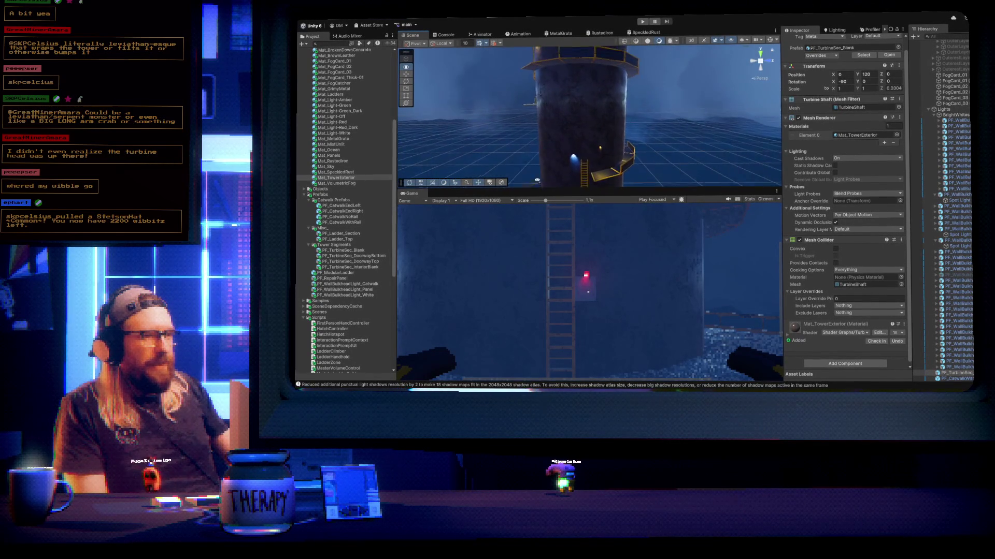
pyautogui.moveTo(669, 137); pyautogui.dragTo(700, 108)
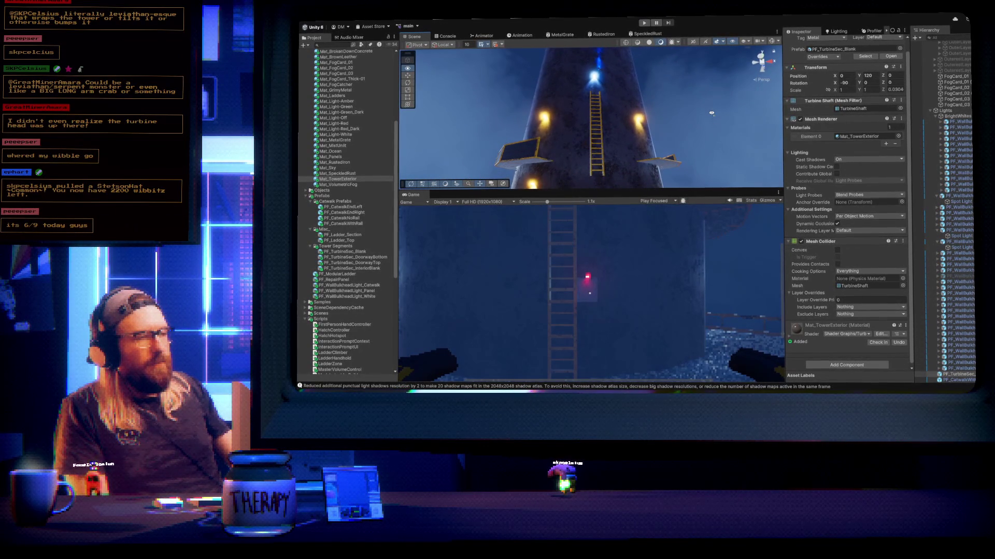
pyautogui.moveTo(711, 113)
pyautogui.mouseDown()
pyautogui.moveTo(699, 166)
pyautogui.moveTo(698, 125)
pyautogui.mouseUp()
pyautogui.moveTo(616, 158)
pyautogui.mouseDown()
pyautogui.moveTo(613, 179)
pyautogui.moveTo(643, 171)
pyautogui.moveTo(622, 171)
pyautogui.mouseUp()
pyautogui.moveTo(552, 152)
pyautogui.mouseDown()
pyautogui.moveTo(609, 178)
pyautogui.moveTo(687, 121)
pyautogui.moveTo(578, 139)
pyautogui.mouseUp()
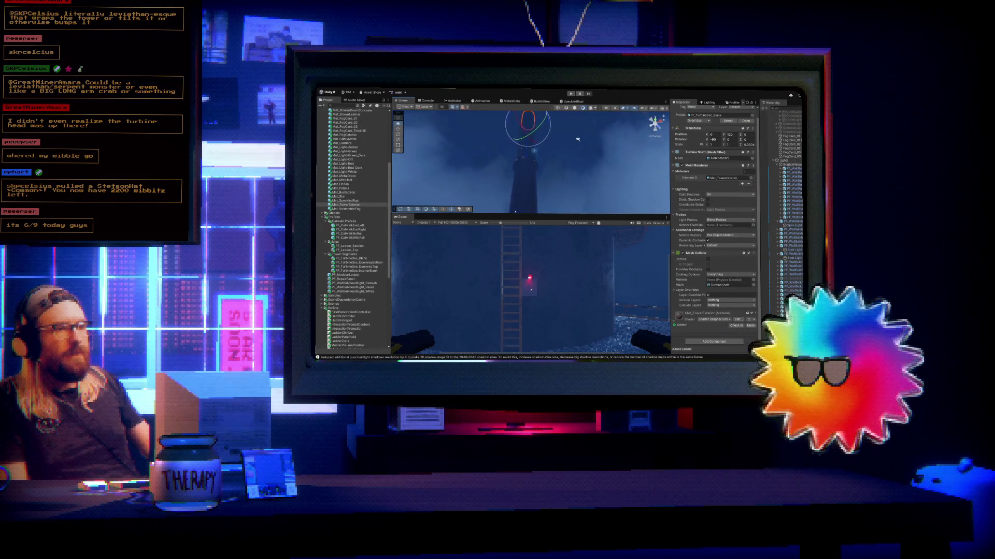
pyautogui.click(578, 139)
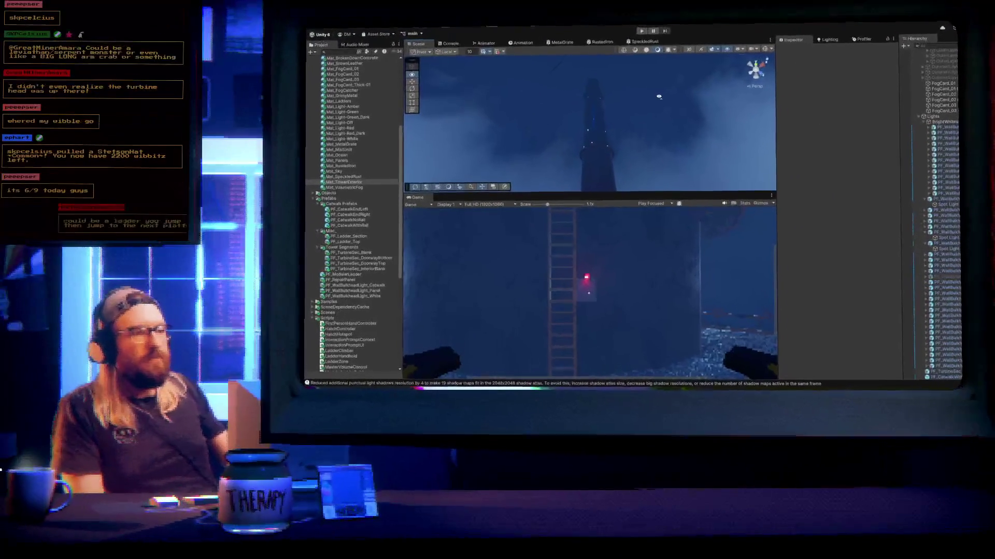
pyautogui.moveTo(645, 108)
pyautogui.mouseDown()
pyautogui.moveTo(670, 177)
pyautogui.moveTo(711, 152)
pyautogui.moveTo(737, 175)
pyautogui.moveTo(736, 184)
pyautogui.moveTo(670, 187)
pyautogui.mouseUp()
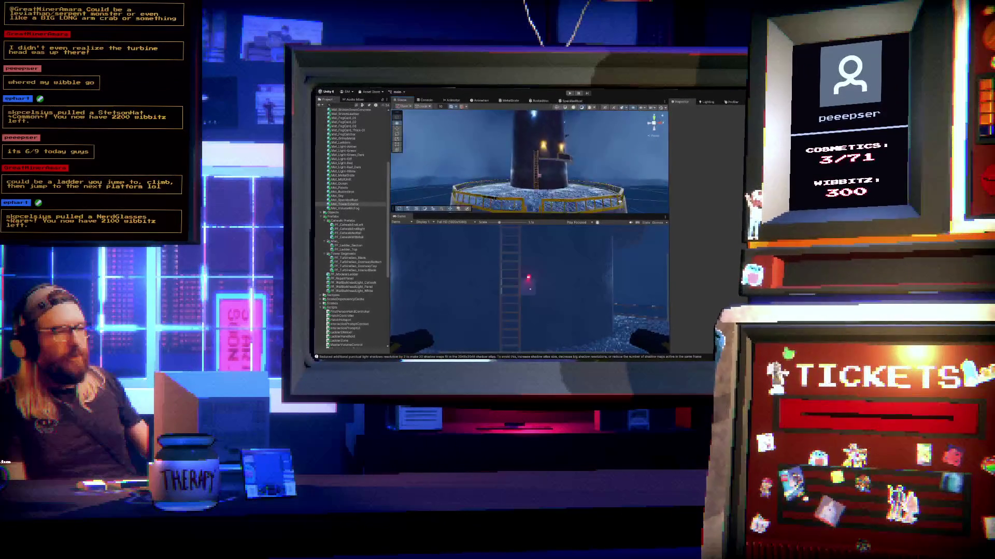
pyautogui.moveTo(528, 165)
pyautogui.mouseDown()
pyautogui.moveTo(497, 168)
pyautogui.moveTo(503, 194)
pyautogui.mouseUp()
pyautogui.moveTo(446, 137); pyautogui.dragTo(594, 127)
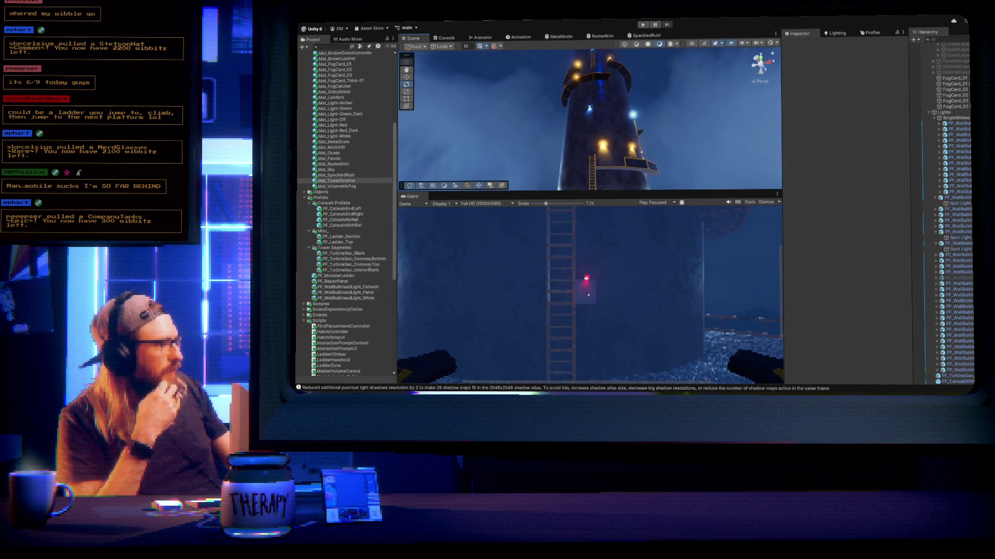
pyautogui.moveTo(595, 151)
pyautogui.mouseDown()
pyautogui.moveTo(652, 150)
pyautogui.moveTo(686, 212)
pyautogui.moveTo(552, 163)
pyautogui.mouseUp()
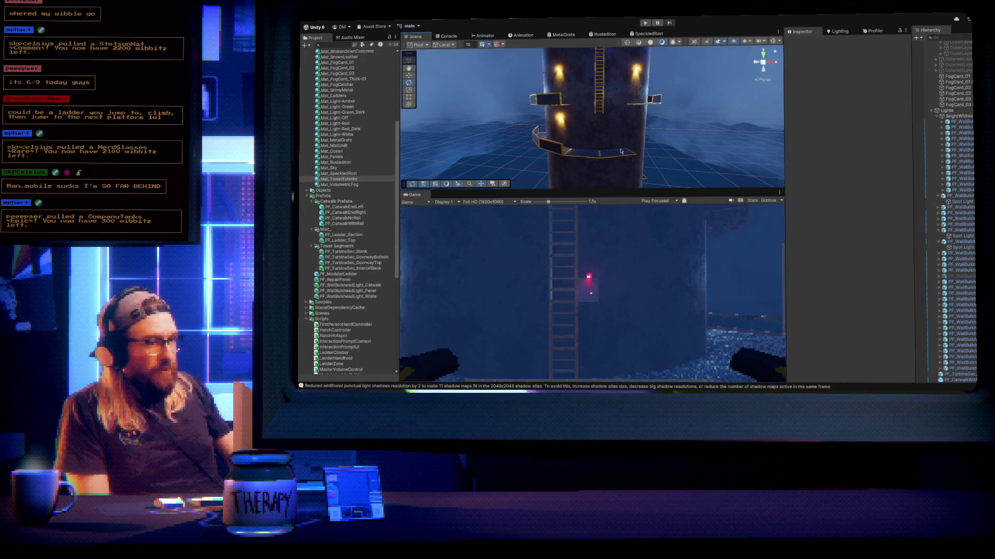
pyautogui.moveTo(646, 154); pyautogui.dragTo(800, 155)
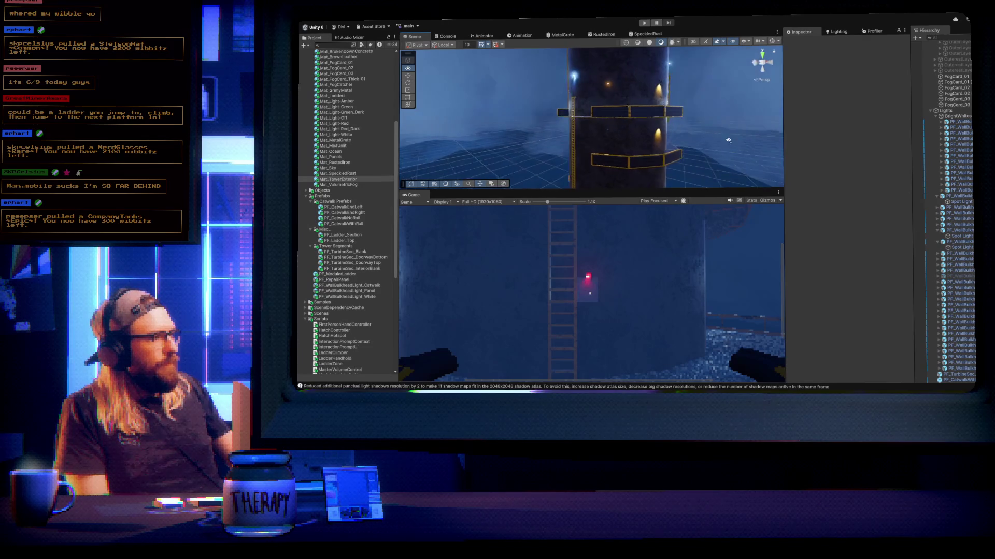
pyautogui.moveTo(642, 138); pyautogui.dragTo(606, 139)
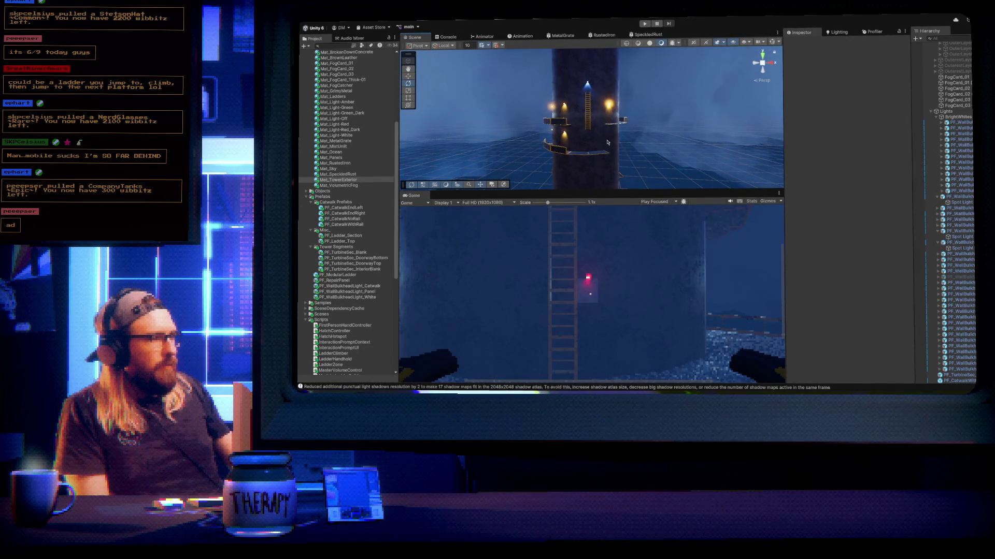
pyautogui.moveTo(616, 183)
pyautogui.mouseDown()
pyautogui.moveTo(618, 208)
pyautogui.moveTo(632, 174)
pyautogui.mouseUp()
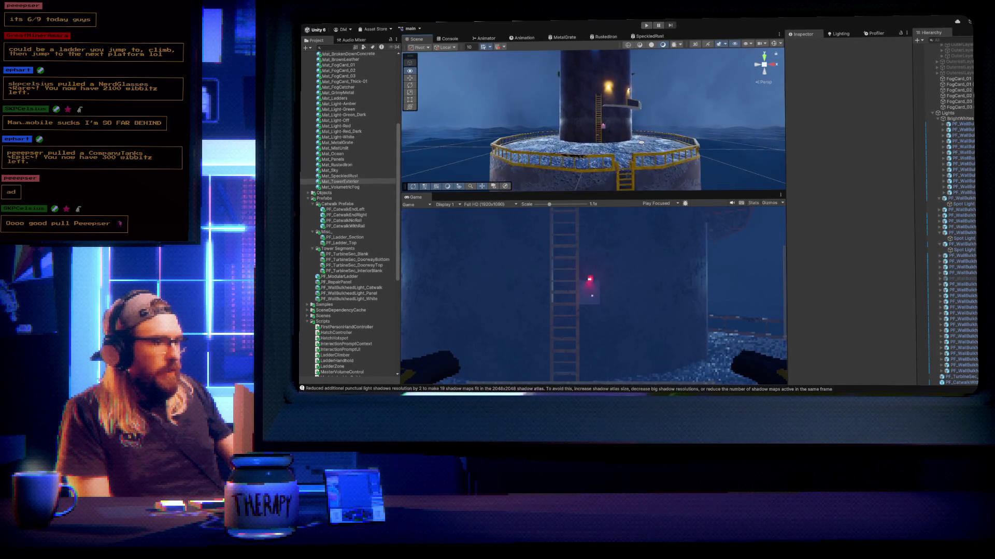
pyautogui.moveTo(685, 140)
pyautogui.mouseDown()
pyautogui.moveTo(895, 154)
pyautogui.moveTo(887, 171)
pyautogui.moveTo(865, 174)
pyautogui.moveTo(692, 152)
pyautogui.moveTo(842, 164)
pyautogui.moveTo(652, 118)
pyautogui.mouseUp()
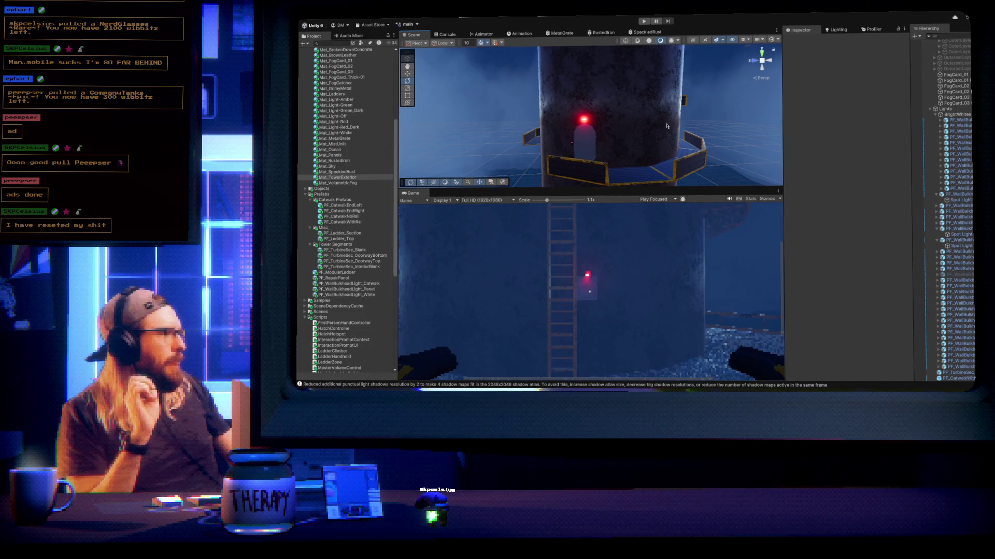
pyautogui.moveTo(675, 134)
pyautogui.mouseDown()
pyautogui.moveTo(677, 127)
pyautogui.moveTo(516, 126)
pyautogui.moveTo(580, 122)
pyautogui.moveTo(486, 107)
pyautogui.moveTo(781, 145)
pyautogui.moveTo(839, 193)
pyautogui.moveTo(834, 233)
pyautogui.moveTo(794, 260)
pyautogui.moveTo(619, 205)
pyautogui.moveTo(652, 122)
pyautogui.mouseUp()
pyautogui.press('f')
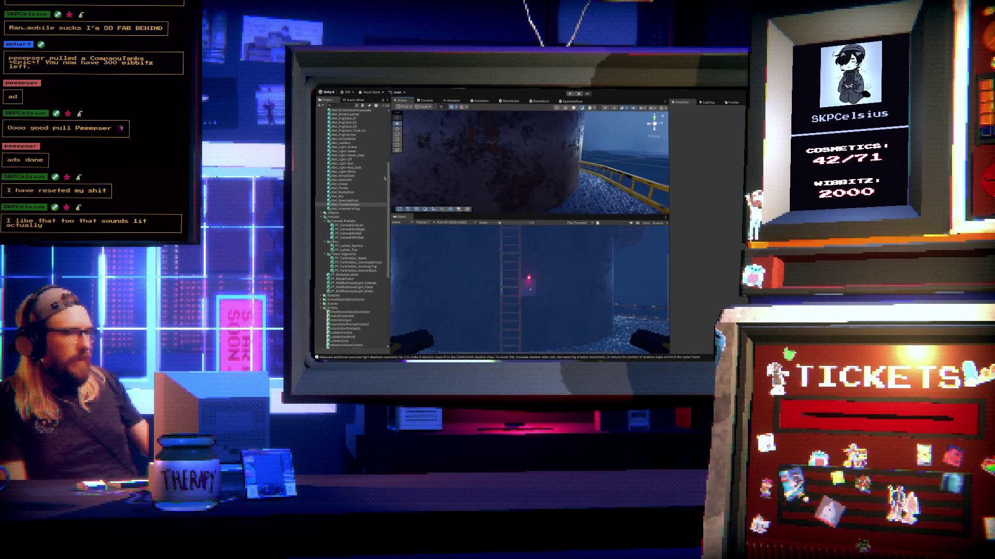
pyautogui.scroll(-5, 447, 176)
pyautogui.scroll(-5, 447, 176)
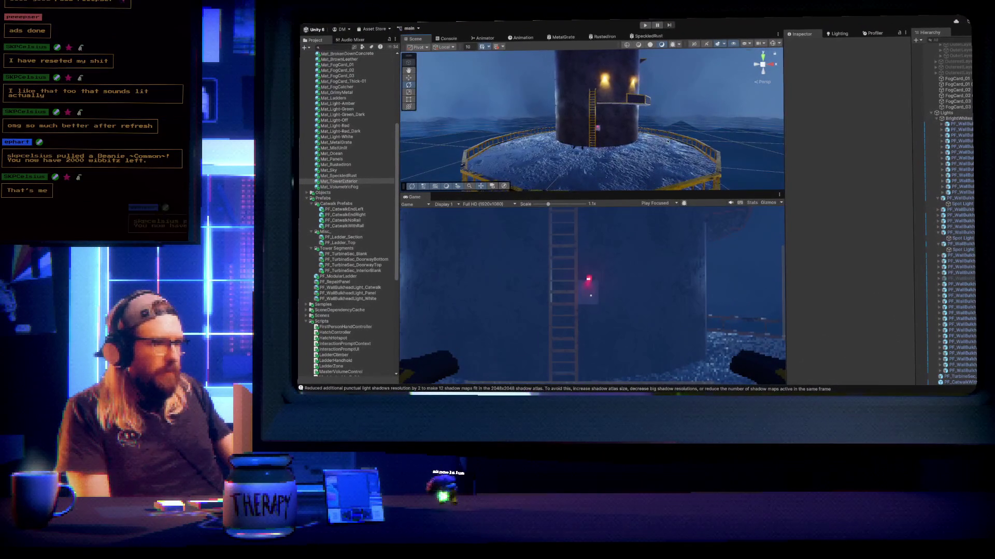
pyautogui.moveTo(677, 129)
pyautogui.mouseDown()
pyautogui.moveTo(668, 176)
pyautogui.moveTo(669, 54)
pyautogui.moveTo(721, 124)
pyautogui.moveTo(731, 113)
pyautogui.moveTo(512, 173)
pyautogui.moveTo(628, 82)
pyautogui.moveTo(613, 74)
pyautogui.mouseUp()
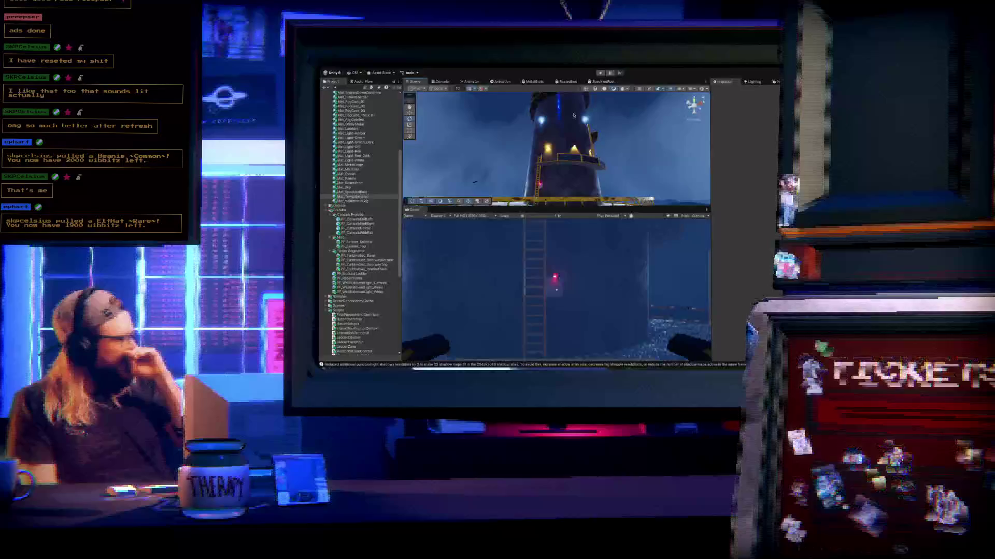
pyautogui.scroll(-5, 574, 114)
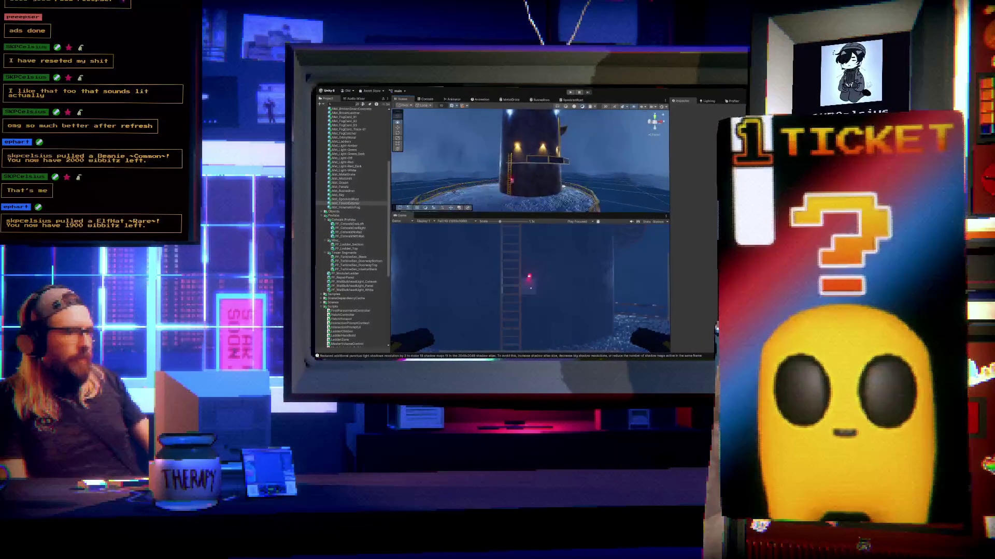
pyautogui.scroll(2, 530, 161)
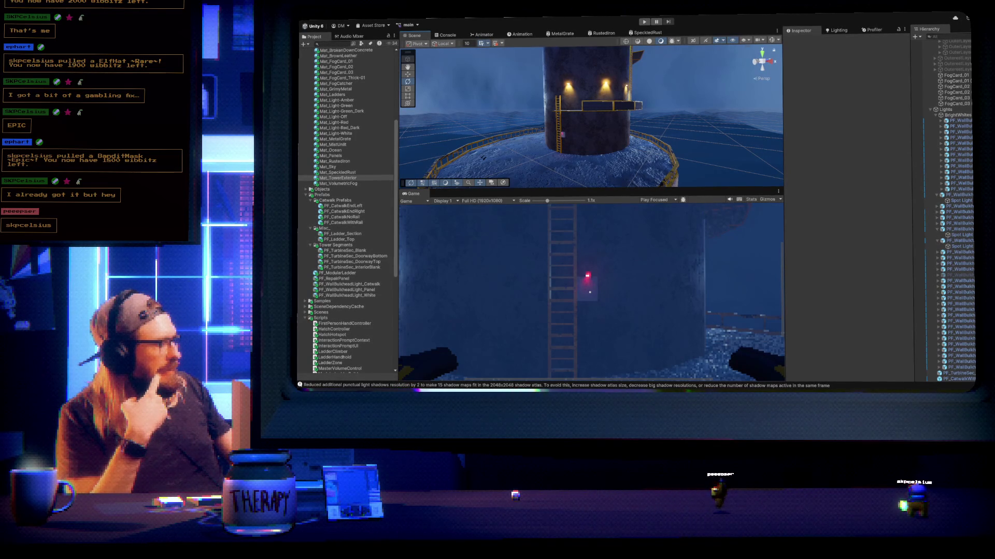
pyautogui.moveTo(621, 93)
pyautogui.mouseDown()
pyautogui.moveTo(626, 136)
pyautogui.moveTo(645, 119)
pyautogui.mouseUp()
# Fly the scene camera up to the red-lit panel, then back away to show the yellow ladder
pyautogui.press('w')
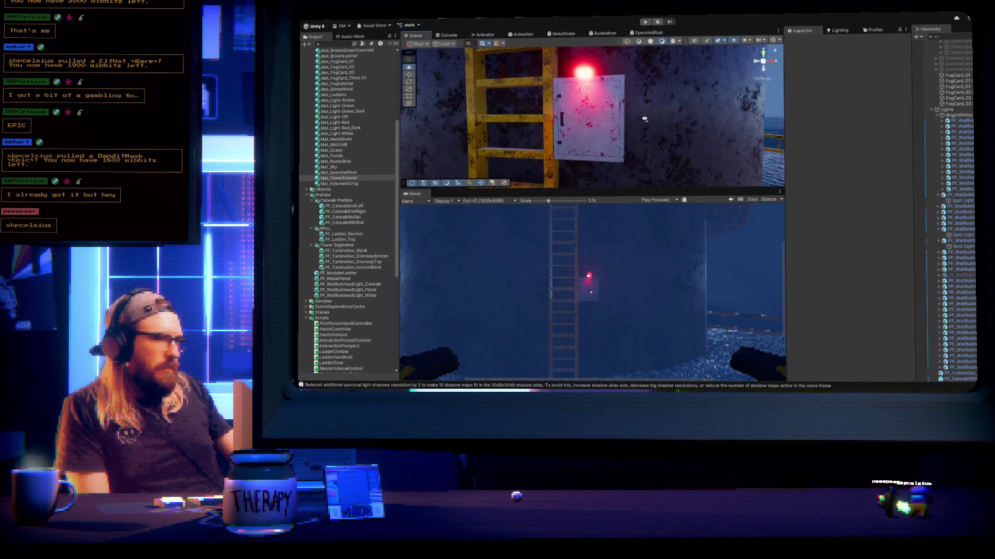
pyautogui.press('s')
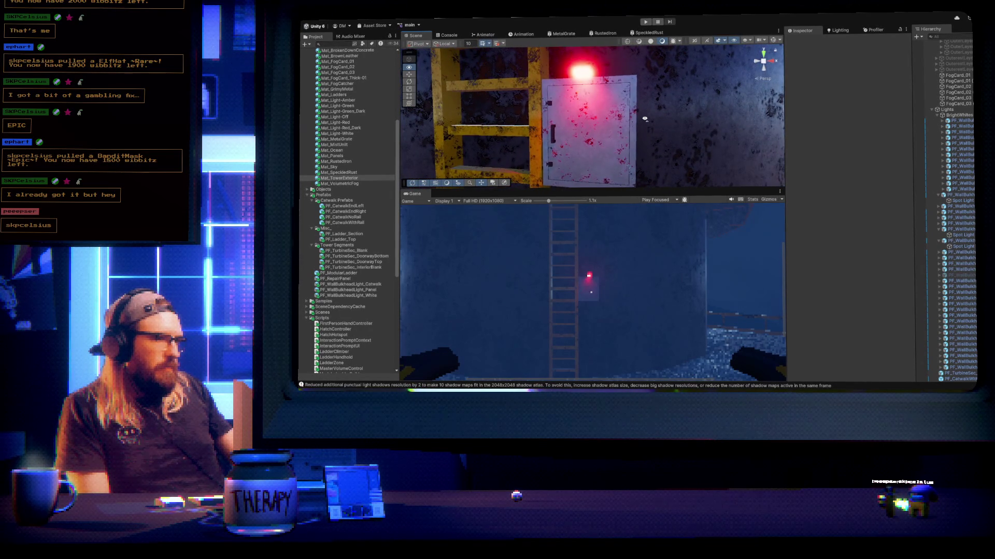
pyautogui.press('s')
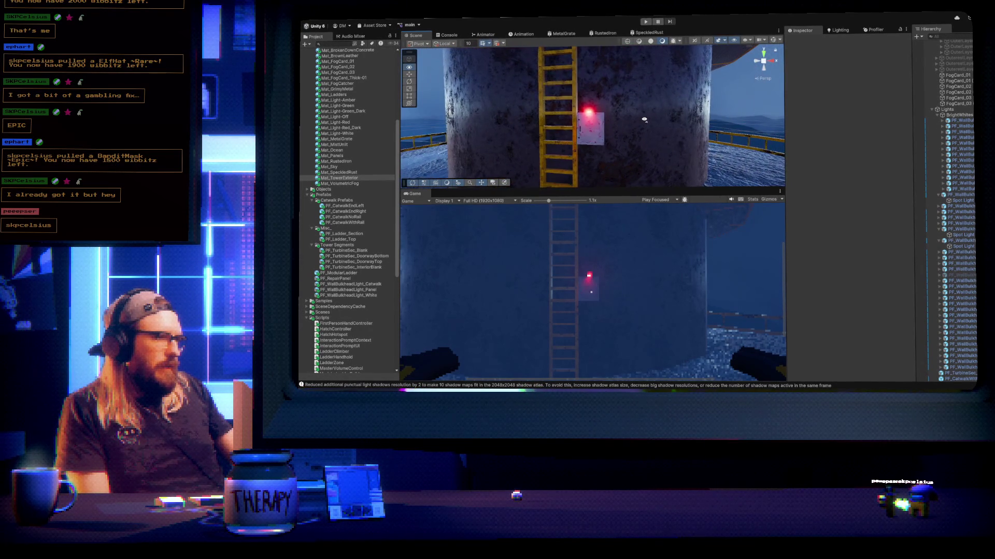
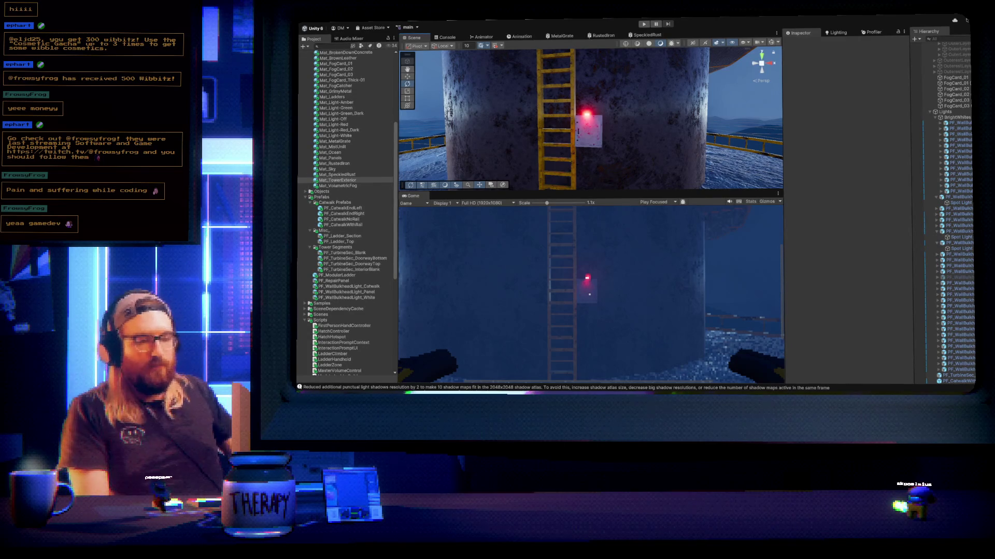
# Zoom out from the tower to show its base, ladder, red light and the surrounding catwalk
pyautogui.scroll(-5, 603, 141)
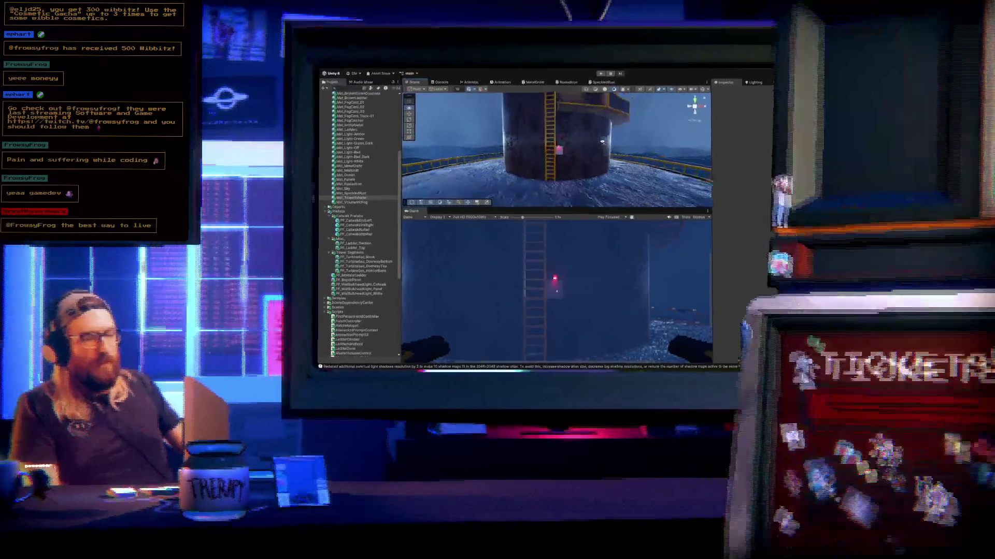
pyautogui.scroll(-3, 603, 141)
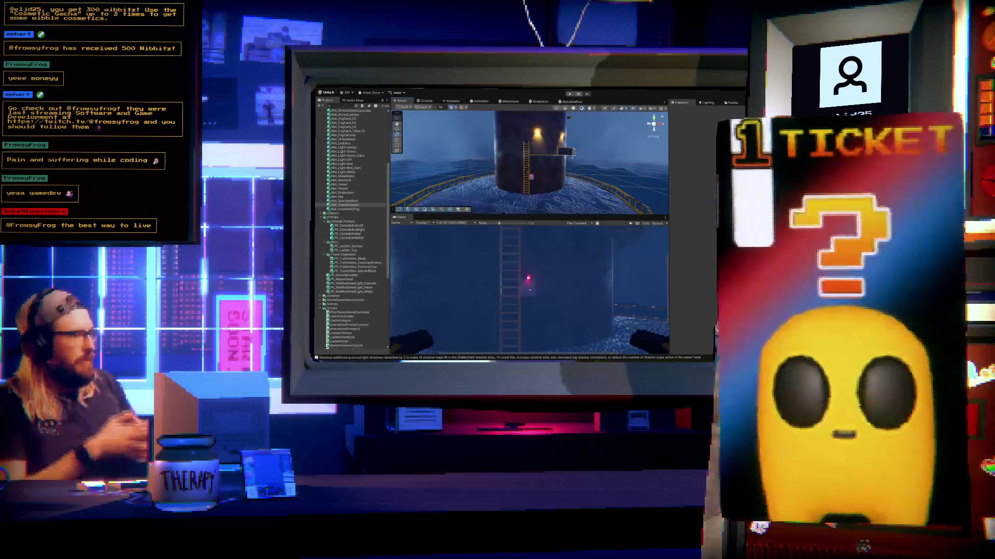